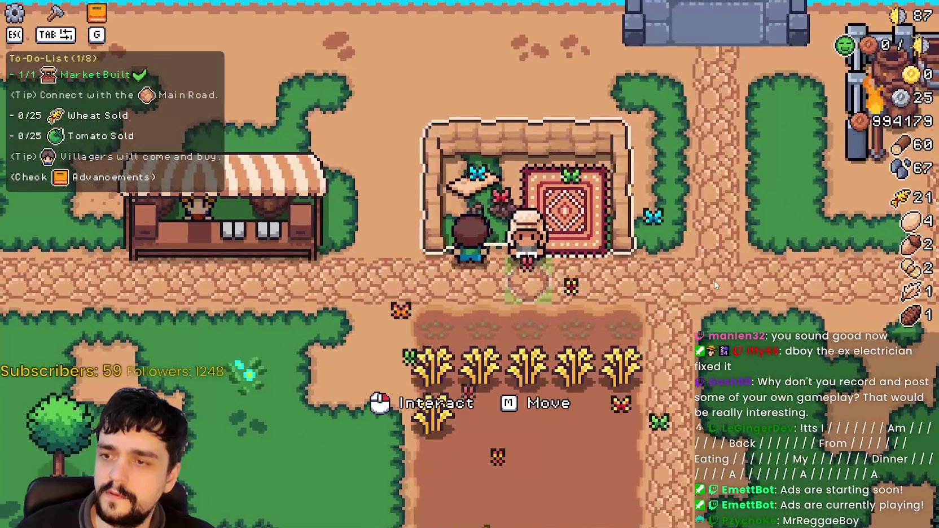
# Walk the farmer down, right and up beside the merchant's rug, then return to the Godot editor
pyautogui.press('s')
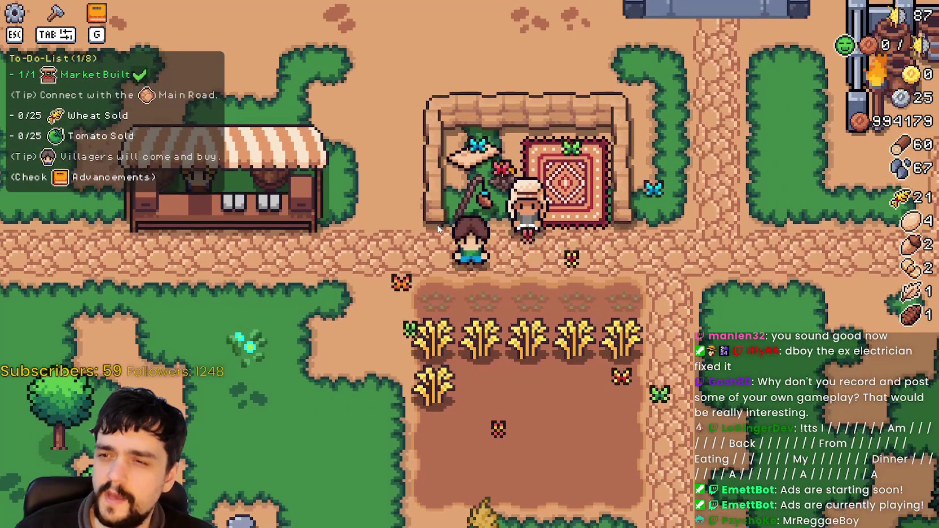
pyautogui.press('d')
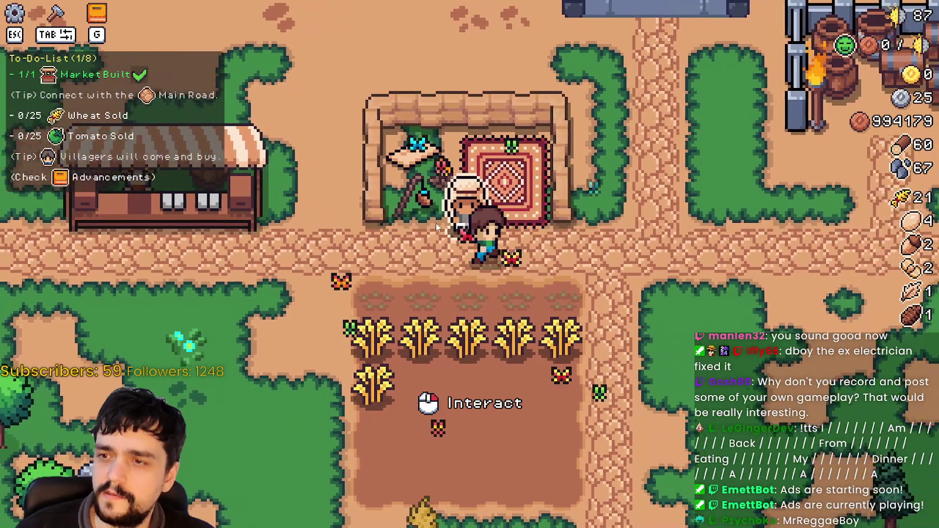
pyautogui.press('d')
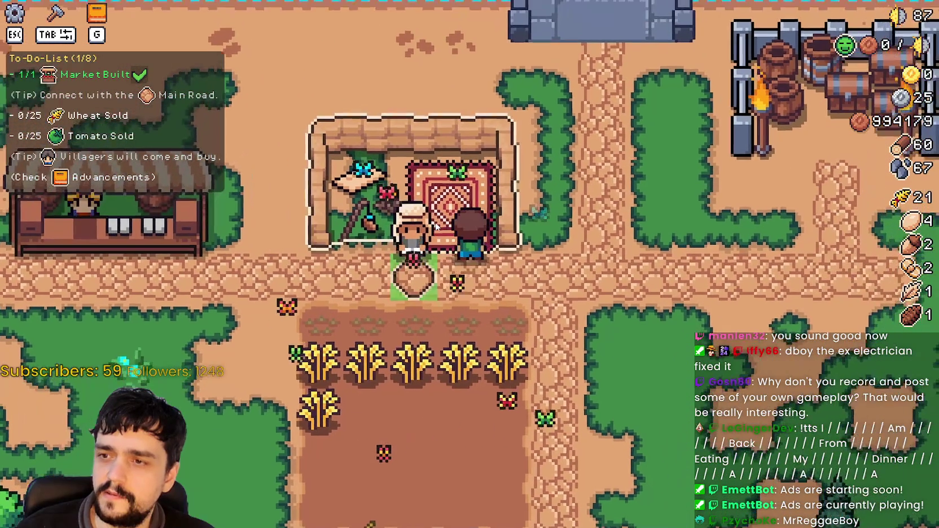
pyautogui.press('w')
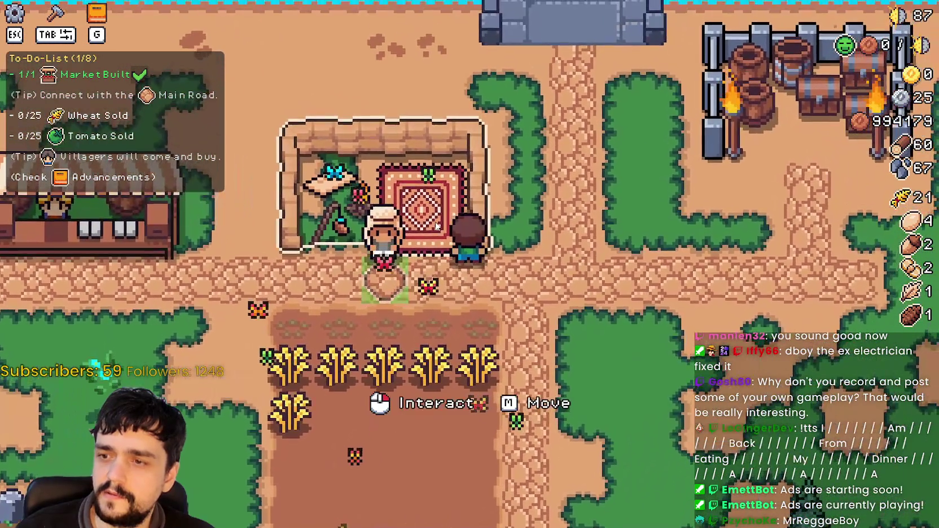
pyautogui.hotkey('alt', 'Tab')
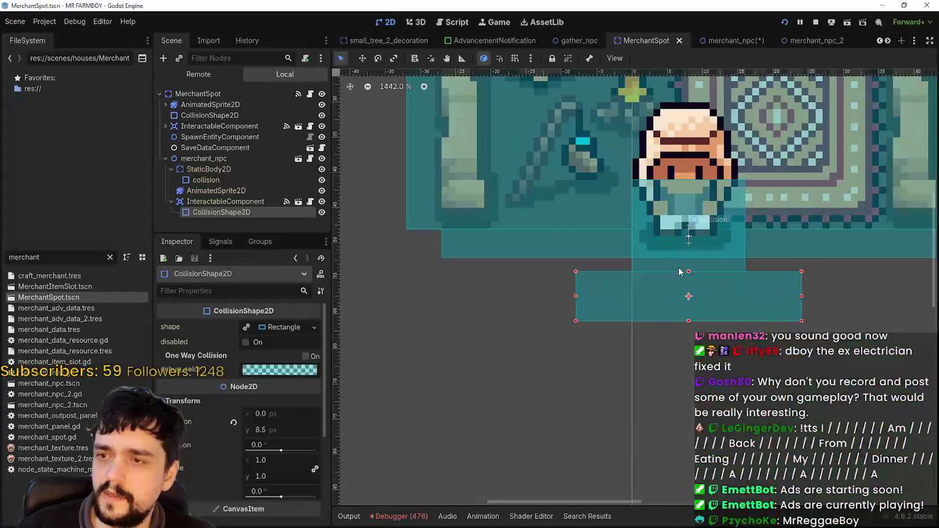
# Test the merchant's interaction range in-game by walking between the wheat field and the merchant
pyautogui.scroll(3, 675, 297)
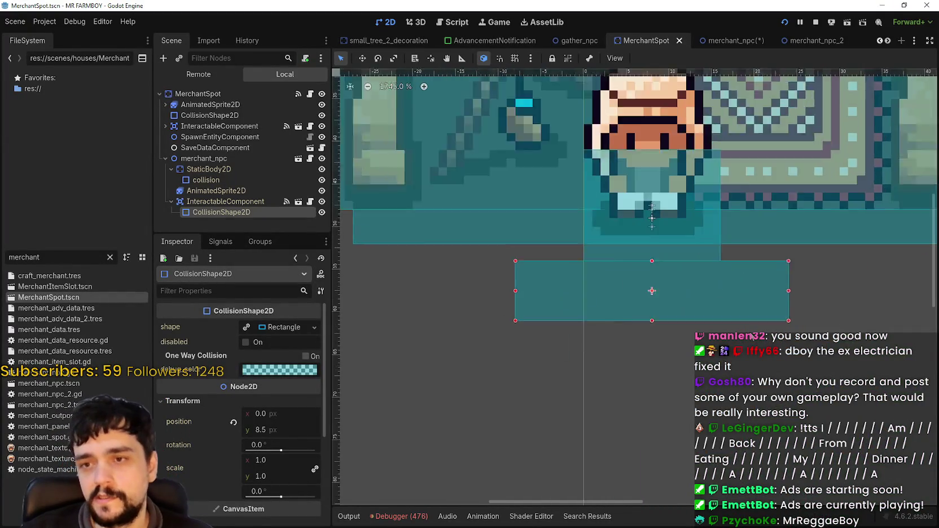
pyautogui.scroll(-2, 679, 295)
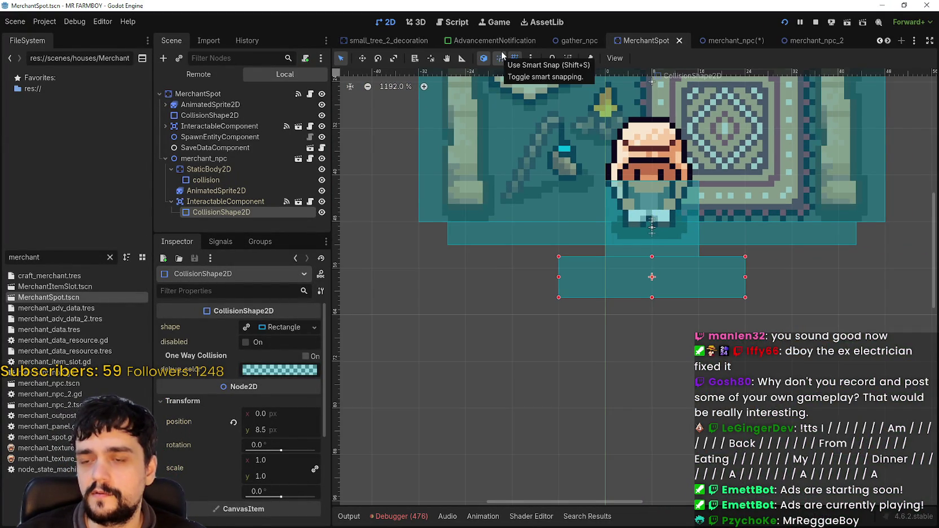
pyautogui.hotkey('alt', 'Tab')
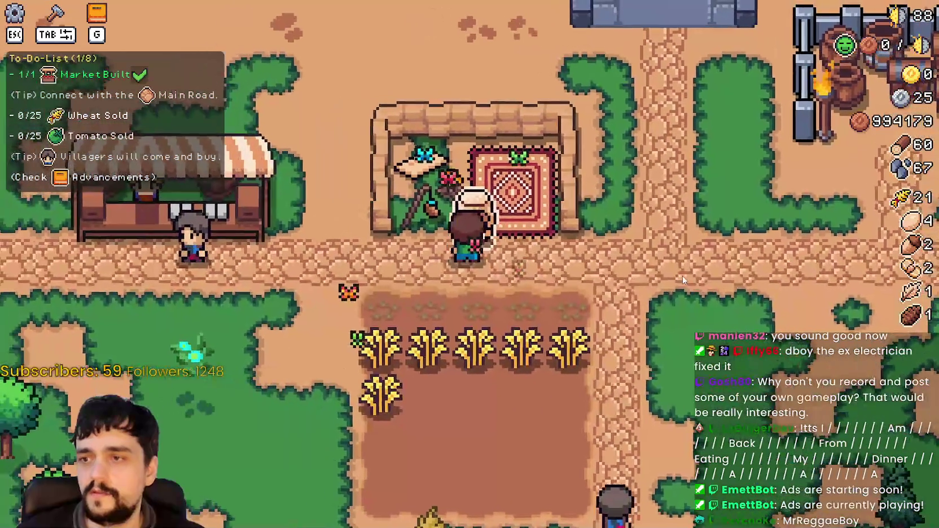
pyautogui.press('s')
pyautogui.press('w')
pyautogui.press('s')
pyautogui.press('w')
pyautogui.press('s')
pyautogui.press('w')
# Raise the merchant's interaction CollisionShape2D to position y 7.0 and save MerchantSpot.tscn
pyautogui.hotkey('alt', 'Tab')
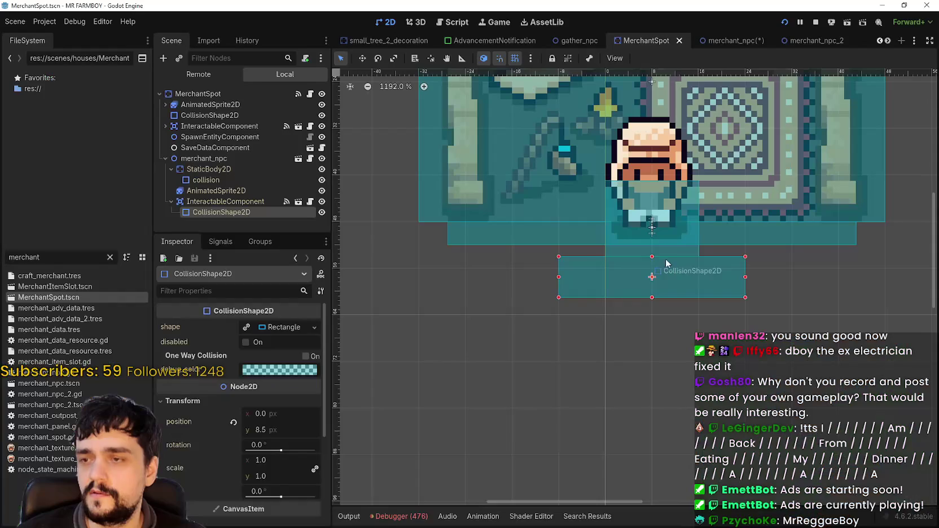
pyautogui.scroll(-3, 682, 282)
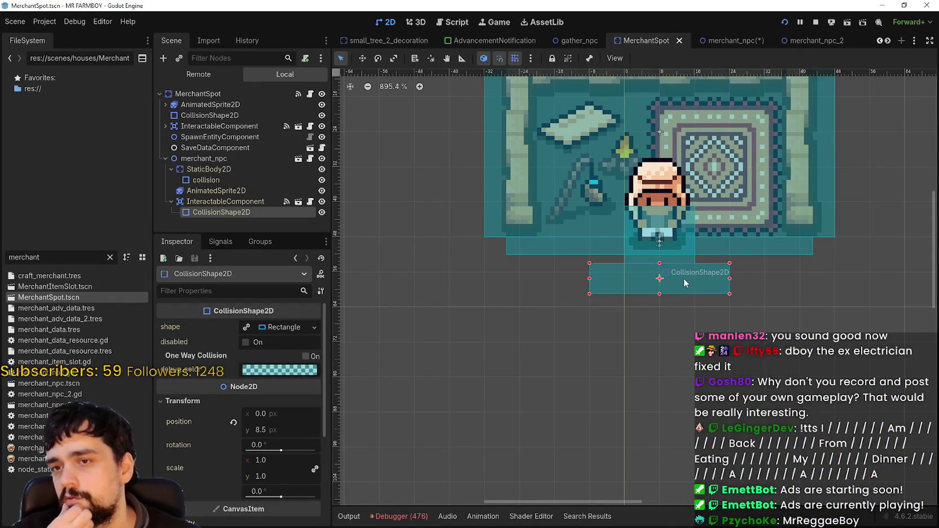
pyautogui.scroll(1, 682, 287)
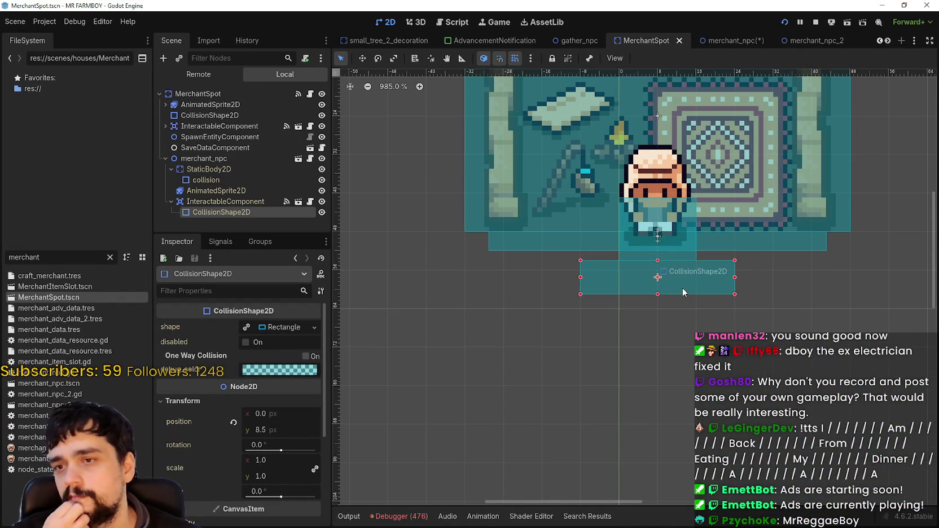
pyautogui.press('Up')
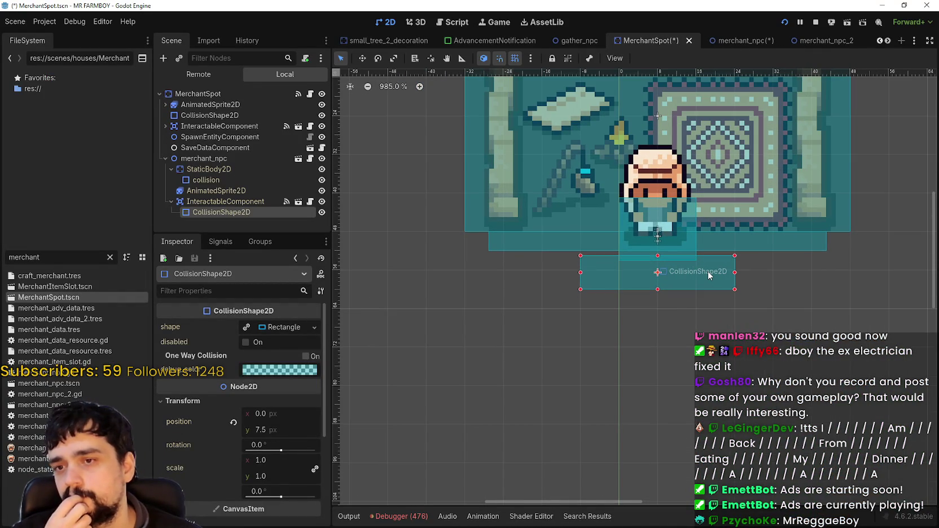
pyautogui.scroll(10, 745, 274)
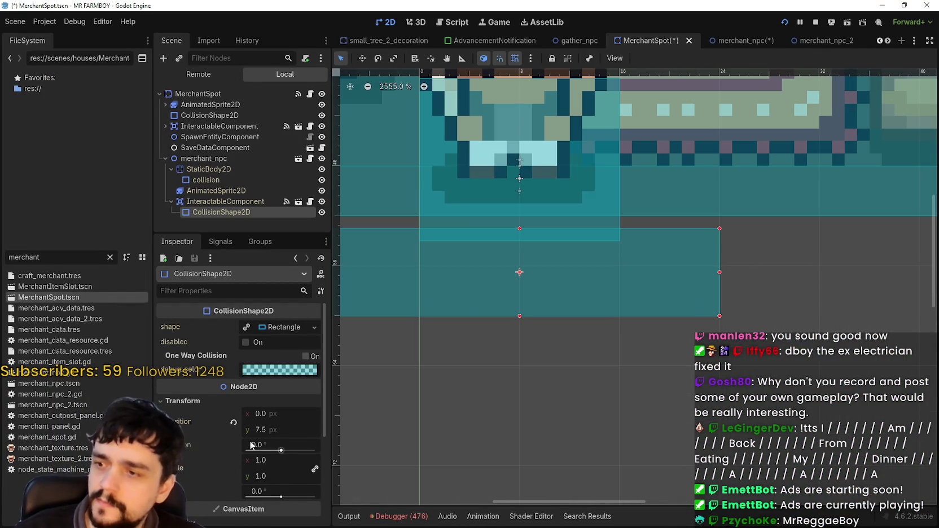
pyautogui.click(276, 431)
pyautogui.write('7')
pyautogui.press('Return')
pyautogui.hotkey('ctrl', 's')
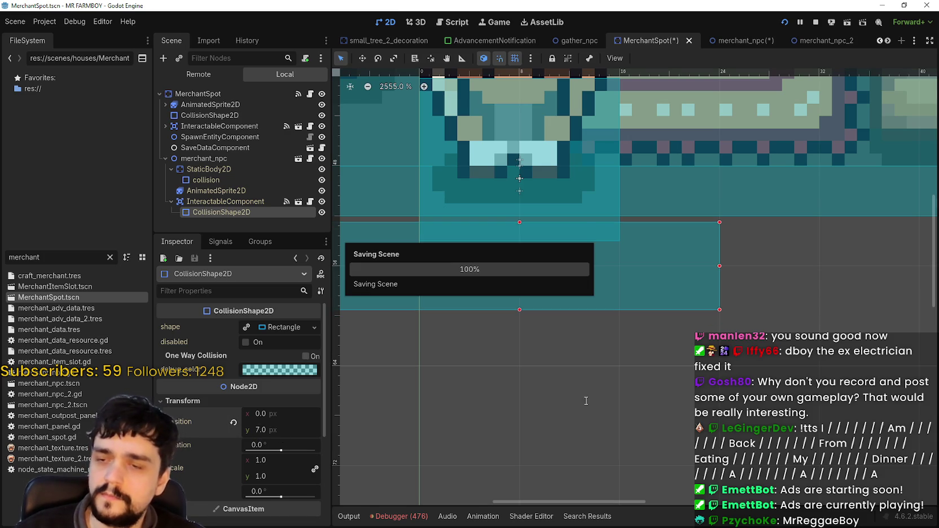
pyautogui.hotkey('alt', 'Tab')
# Step up and down between the wheat field and the merchant to find where Interact appears
pyautogui.press('w')
pyautogui.press('s')
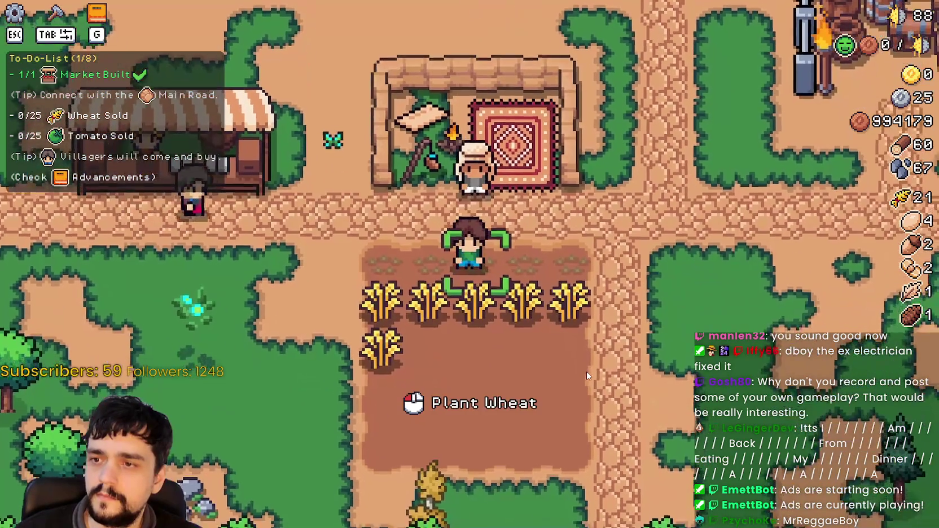
pyautogui.press('w')
pyautogui.press('s')
pyautogui.press('w')
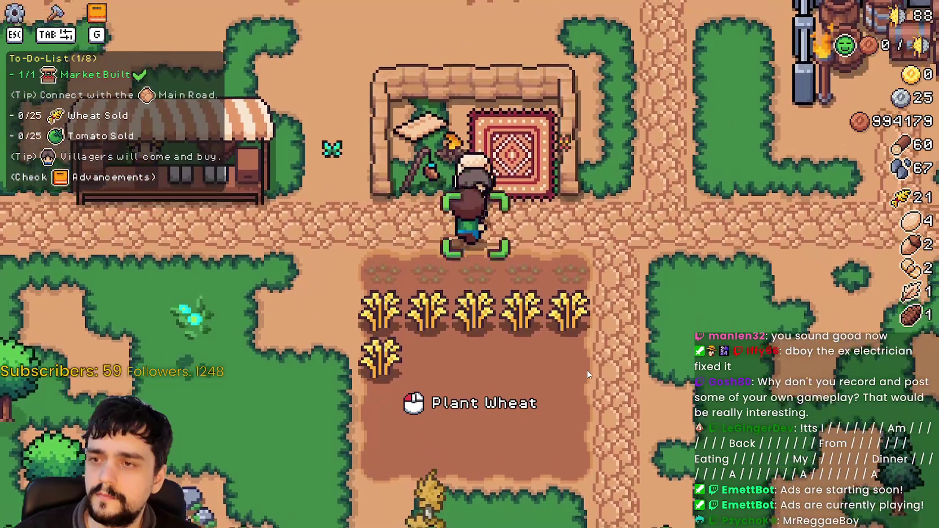
pyautogui.press('s')
pyautogui.press('w')
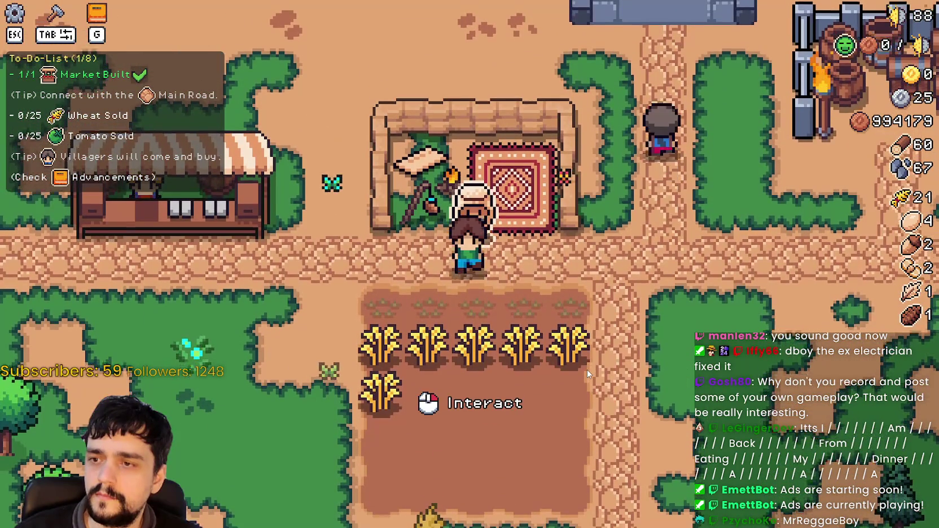
pyautogui.press('s')
pyautogui.press('w')
# Walk past the merchant's rug, recheck the prompt from below, then stop the game with F8
pyautogui.press('d')
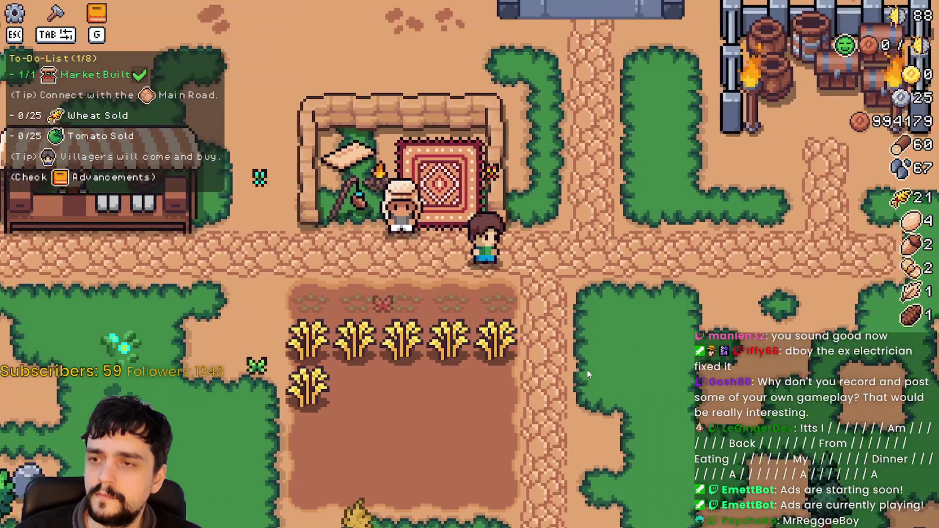
pyautogui.press('a')
pyautogui.press('w')
pyautogui.press('s')
pyautogui.press('w')
pyautogui.press('F8')
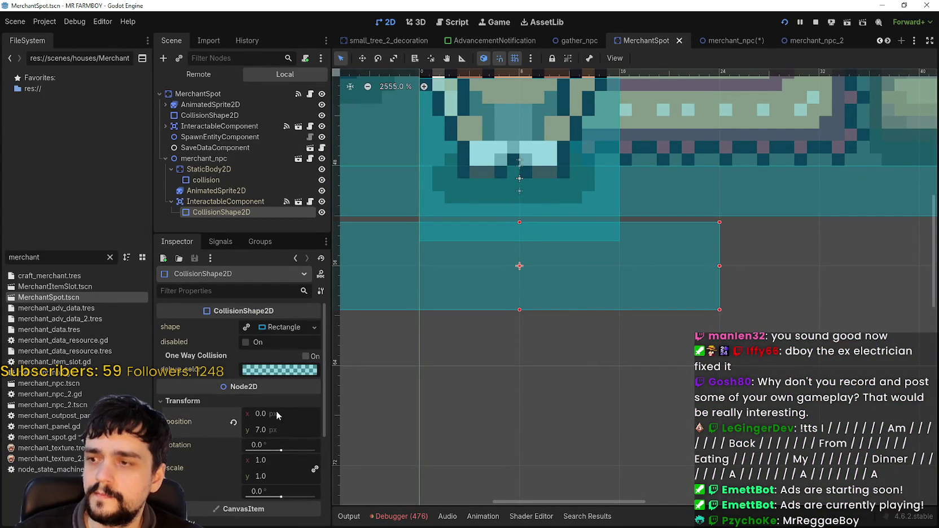
# Try shape position y 6.0 then 7.0, and shorten the shape's top edge with grid snap off
pyautogui.press('Return')
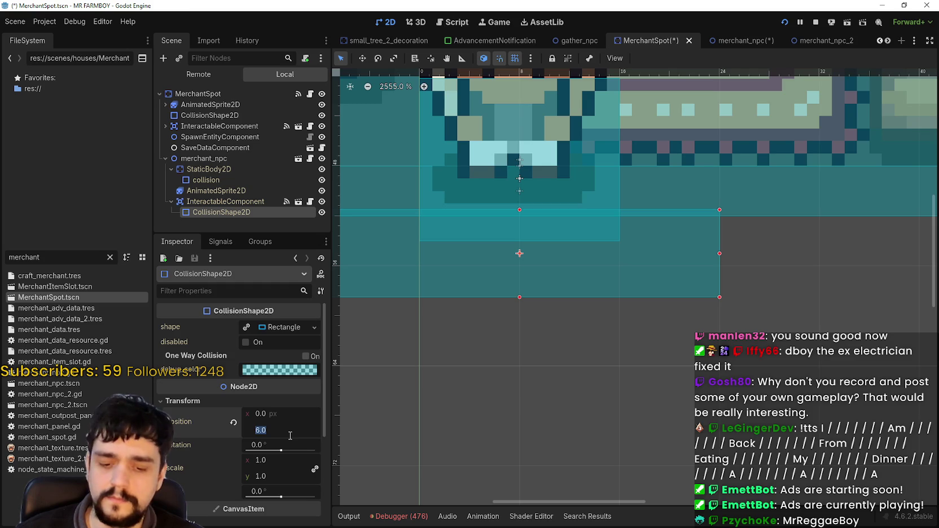
pyautogui.write('7')
pyautogui.press('Return')
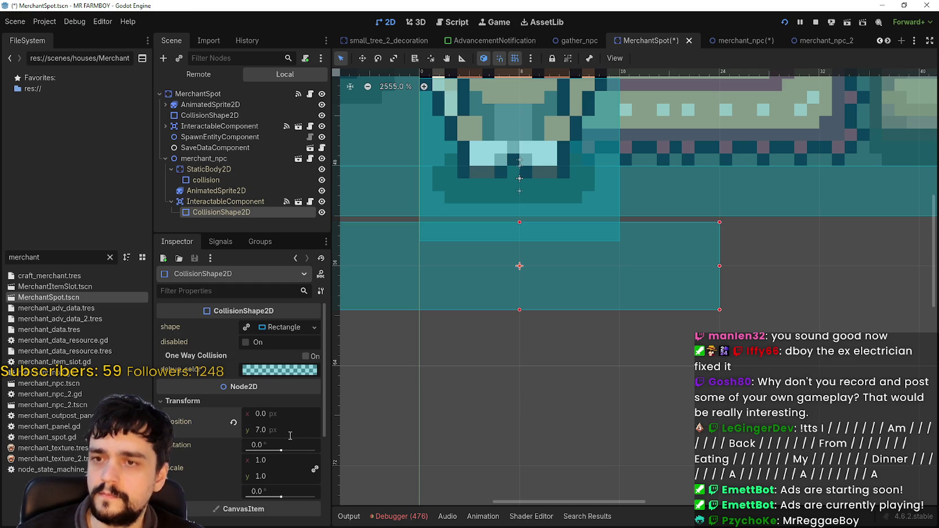
pyautogui.click(277, 327)
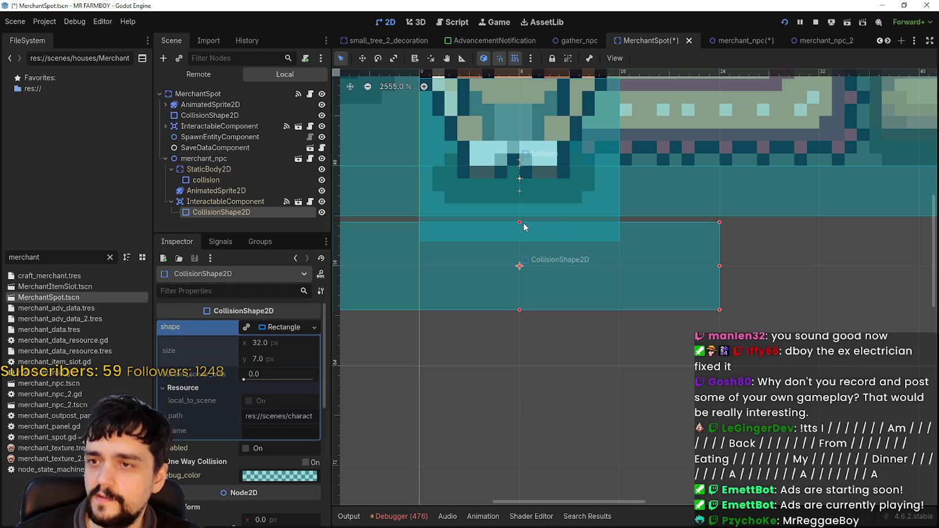
pyautogui.click(512, 60)
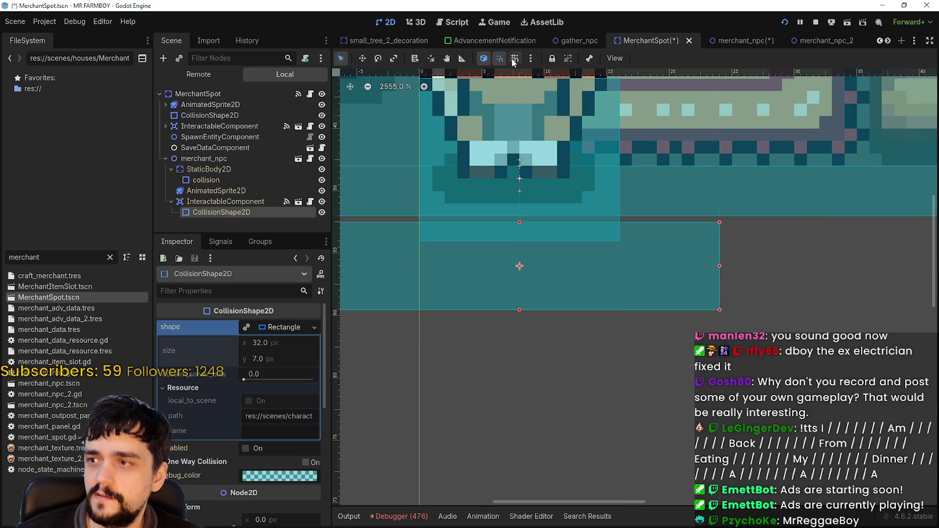
pyautogui.moveTo(519, 222); pyautogui.dragTo(519, 225)
pyautogui.scroll(1, 556, 296)
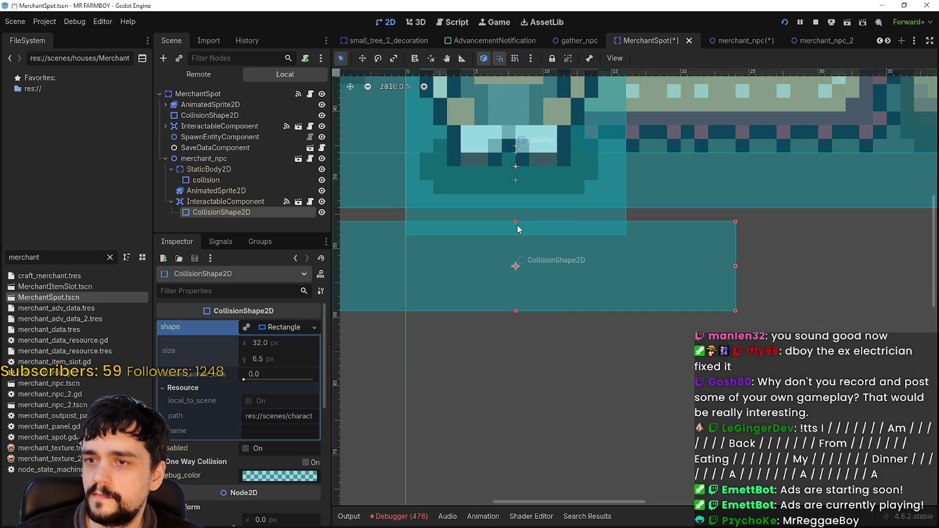
pyautogui.moveTo(519, 230); pyautogui.dragTo(519, 232)
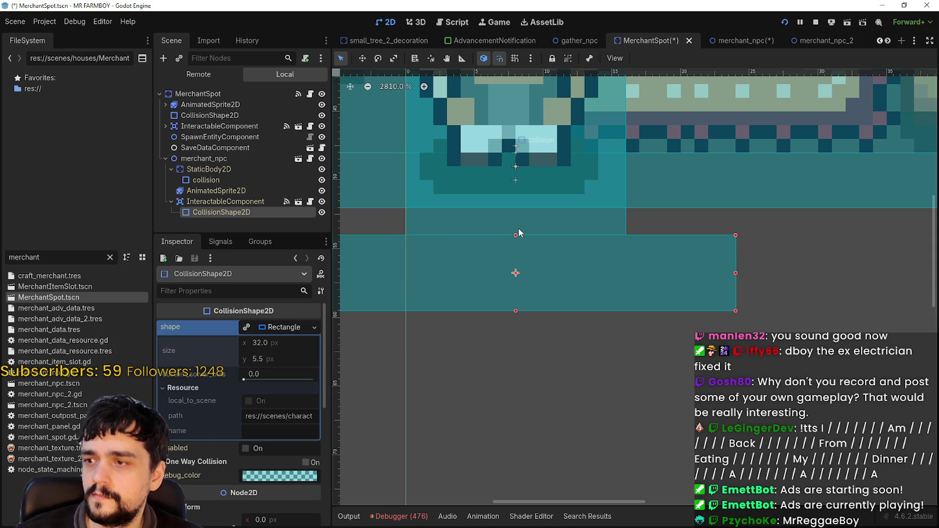
# Make the rectangle shape unique, set its height to 6.0 and position y 7.0, and save
pyautogui.click(265, 331)
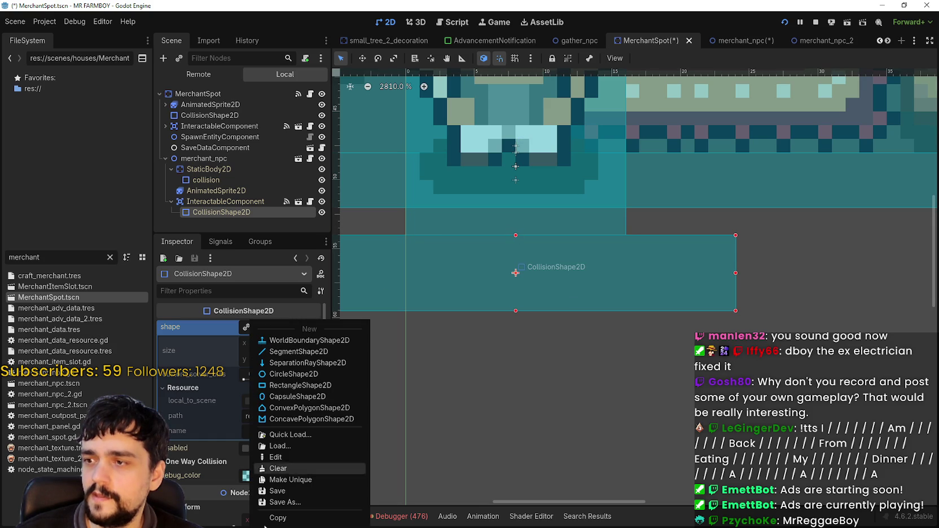
pyautogui.click(293, 472)
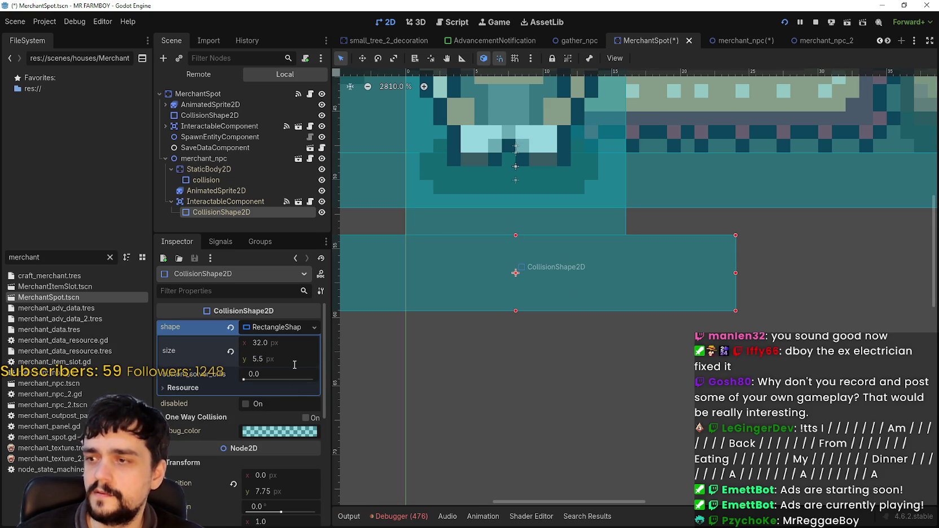
pyautogui.write('6')
pyautogui.press('Return')
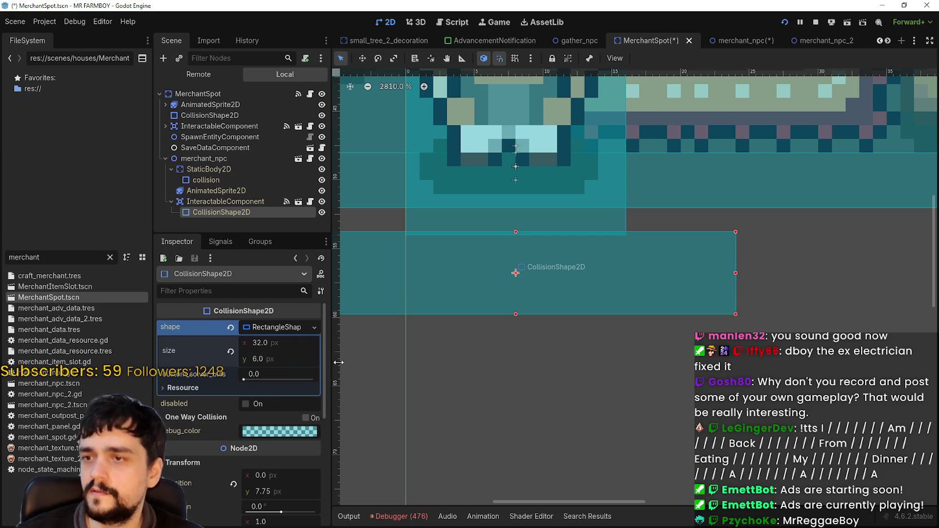
pyautogui.scroll(-1, 579, 300)
pyautogui.scroll(-2, 271, 442)
pyautogui.click(289, 437)
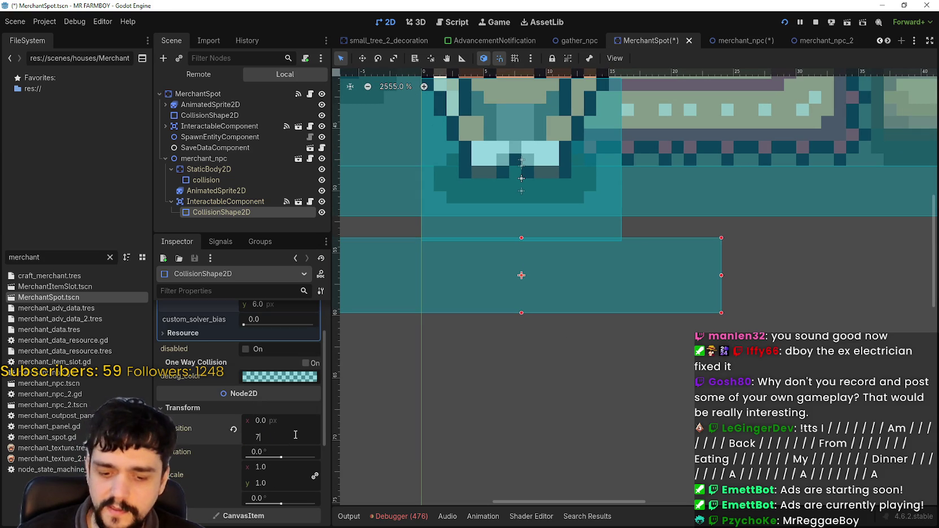
pyautogui.press('Return')
pyautogui.hotkey('ctrl', 's')
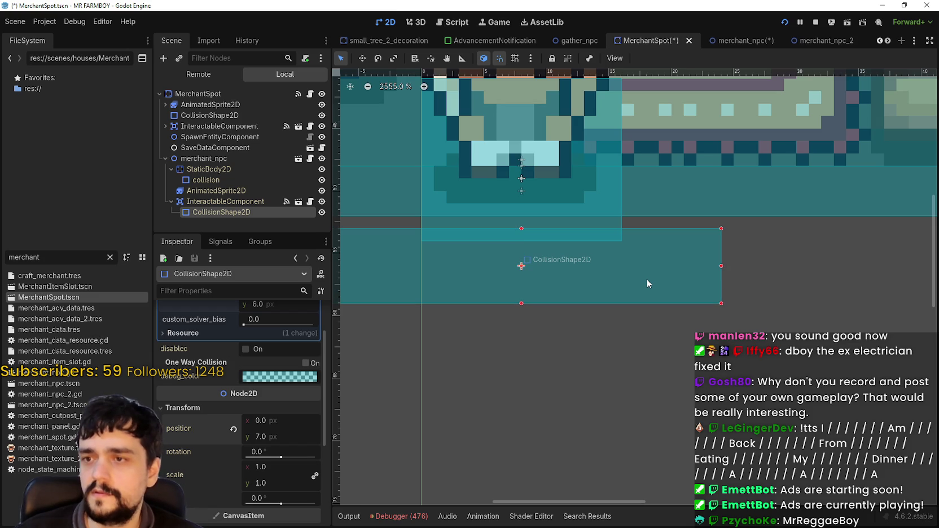
pyautogui.hotkey('ctrl', 's')
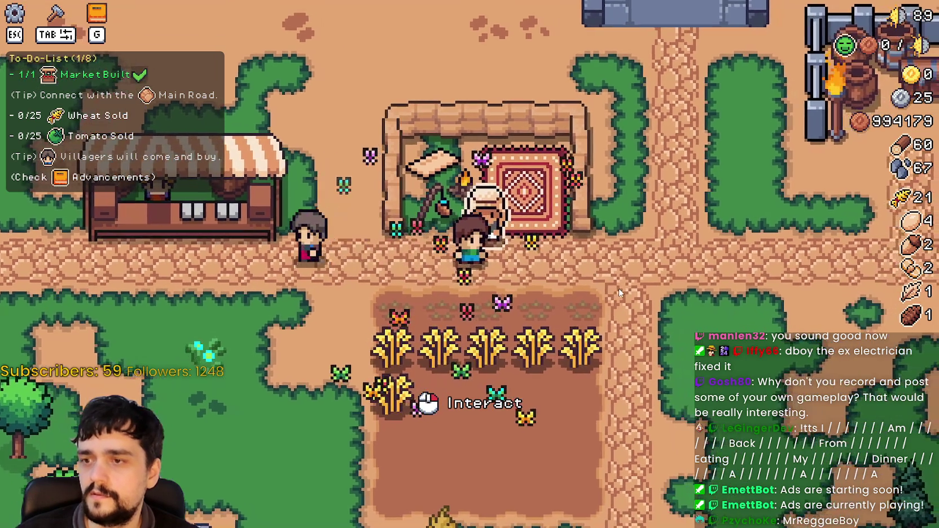
# Walk the farmer up to the merchant spot and into the wheat field and back several times
pyautogui.press('s')
pyautogui.press('d')
pyautogui.press('w')
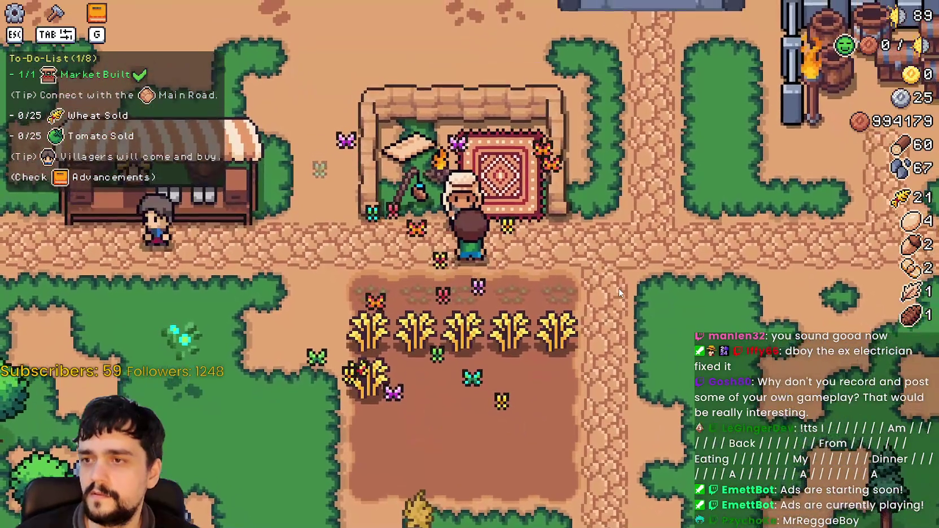
pyautogui.press('s')
pyautogui.press('w')
pyautogui.press('a')
pyautogui.press('s')
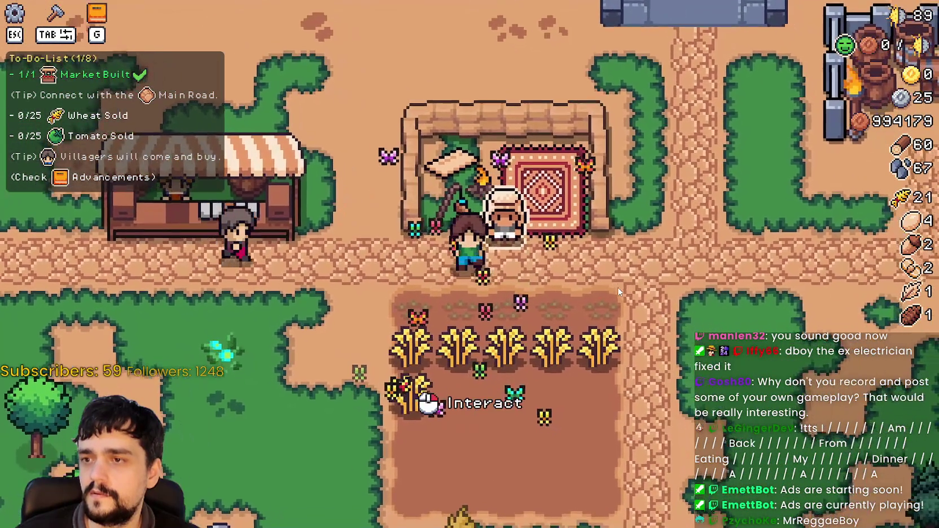
pyautogui.press('w')
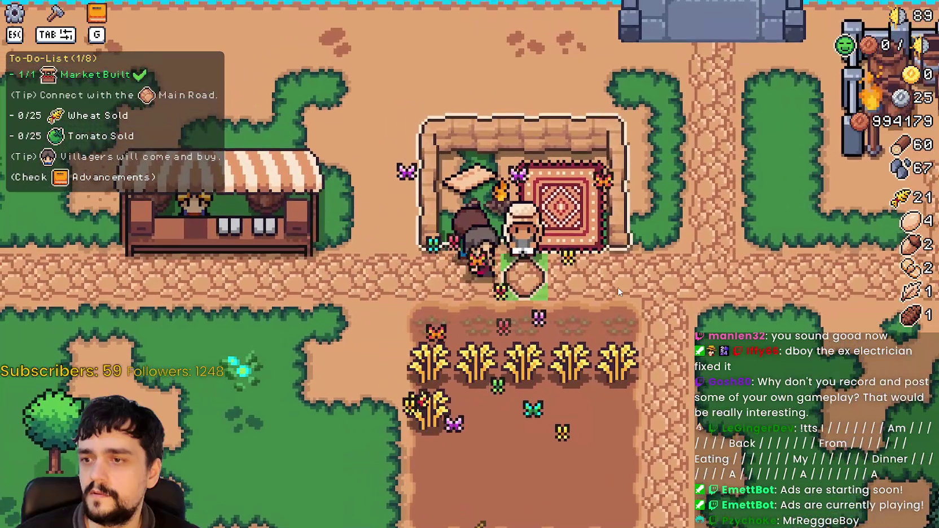
pyautogui.press('s')
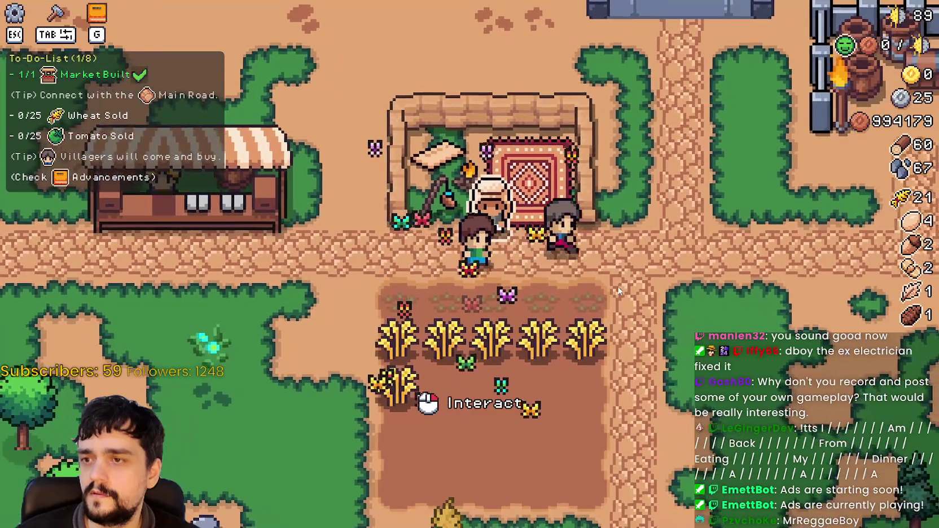
pyautogui.press('w')
# Circle the merchant, standing right of, below and beside it, then stop the game with F8
pyautogui.press('s')
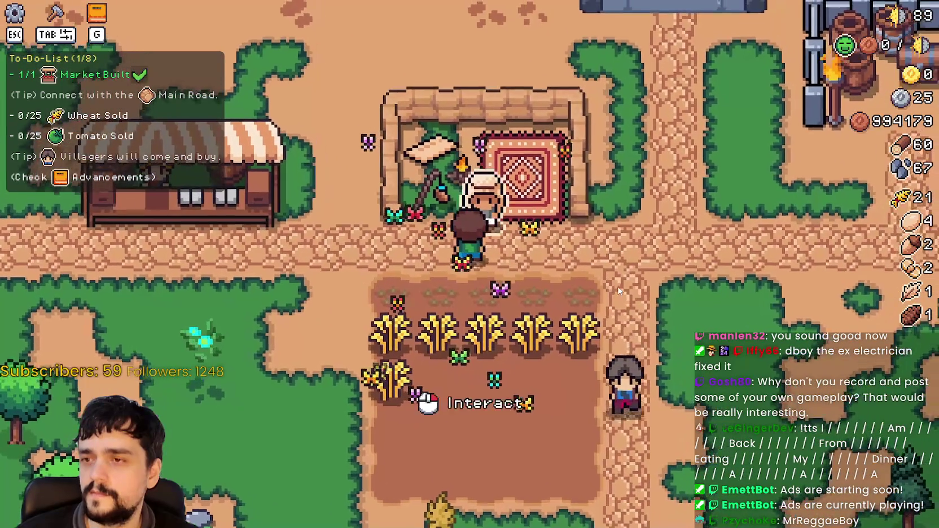
pyautogui.press('a')
pyautogui.press('w')
pyautogui.press('d')
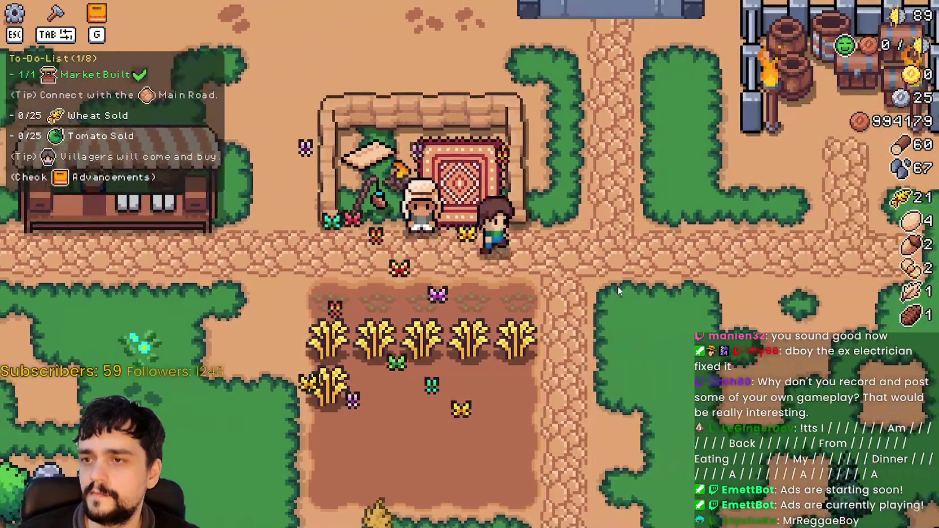
pyautogui.press('w')
pyautogui.press('a')
pyautogui.press('d')
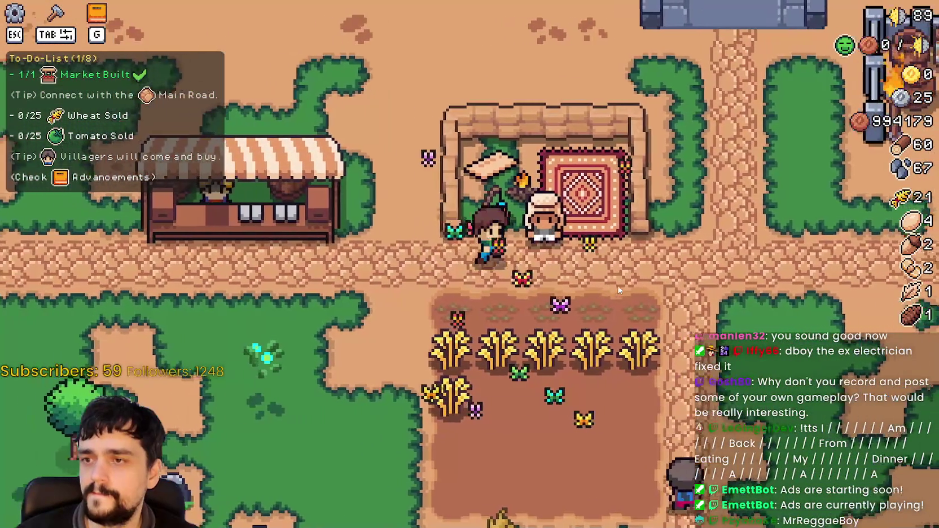
pyautogui.press('s')
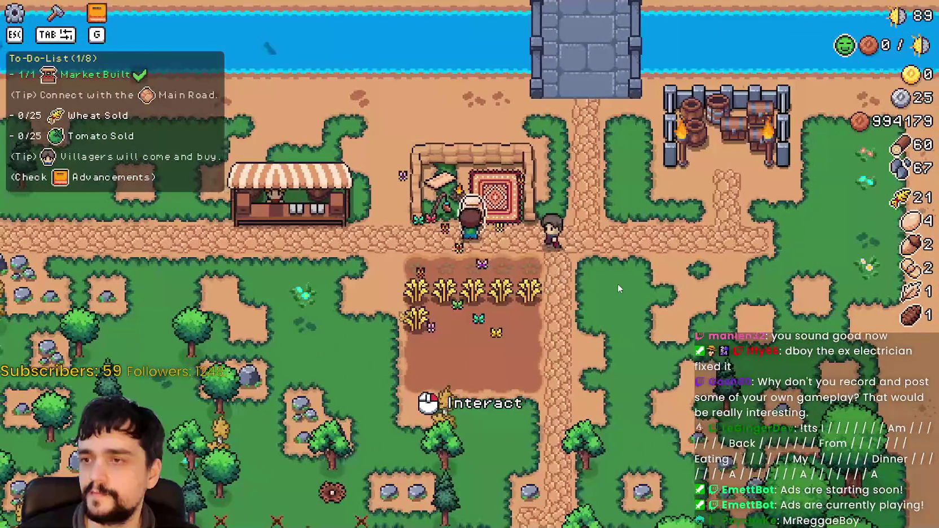
pyautogui.press('w')
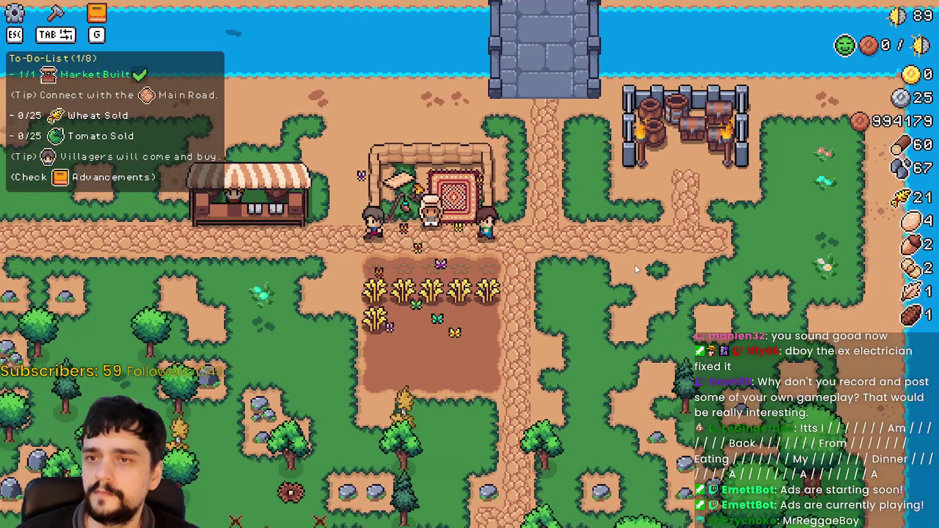
pyautogui.press('a')
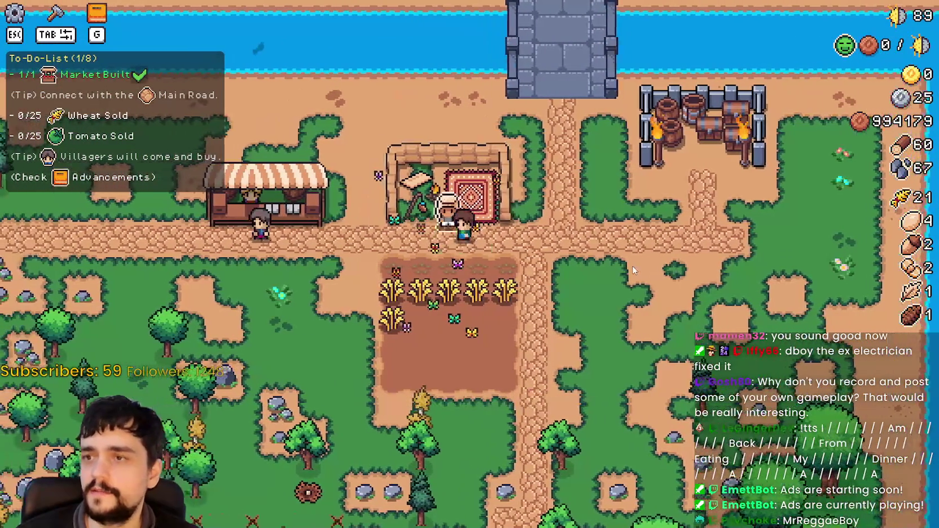
pyautogui.press('F8')
pyautogui.scroll(-3, 631, 266)
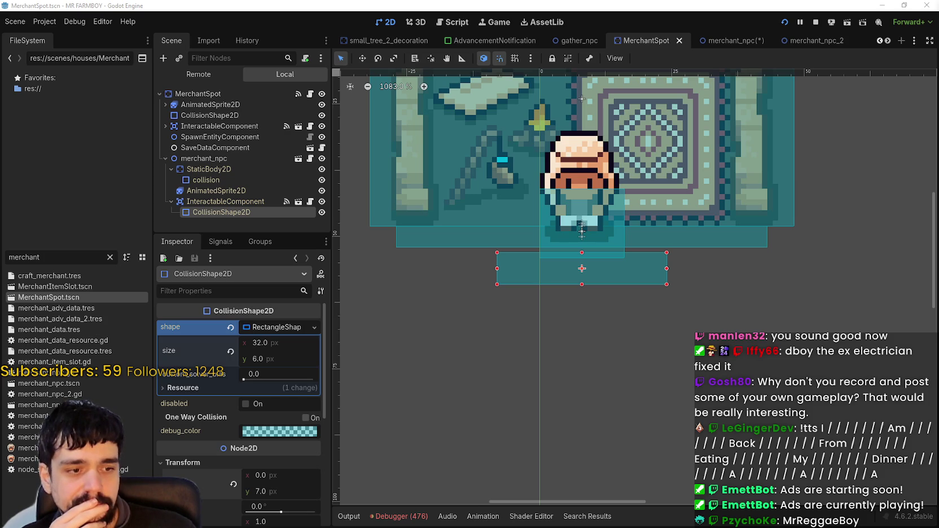
# Save the merchant_npc scene, return to MerchantSpot, and quit the paused test game
pyautogui.scroll(-6, 628, 325)
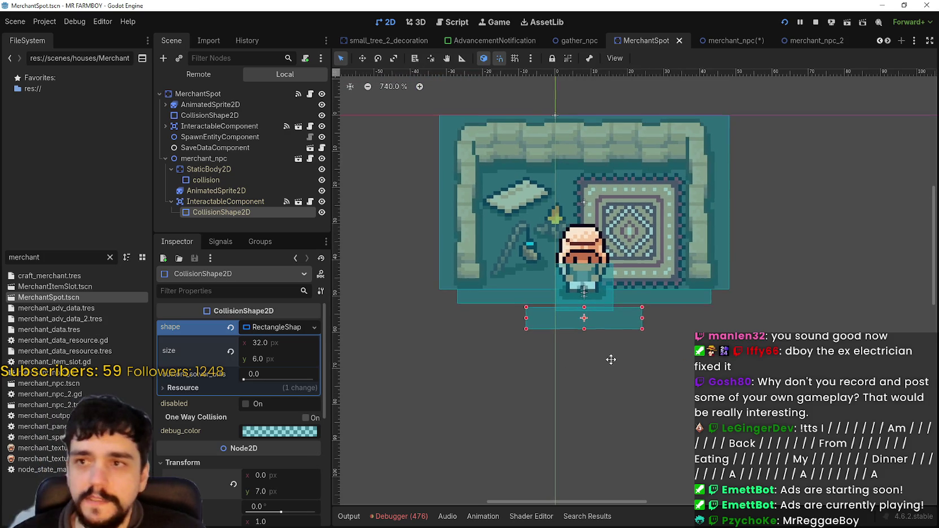
pyautogui.click(710, 44)
pyautogui.hotkey('ctrl', 's')
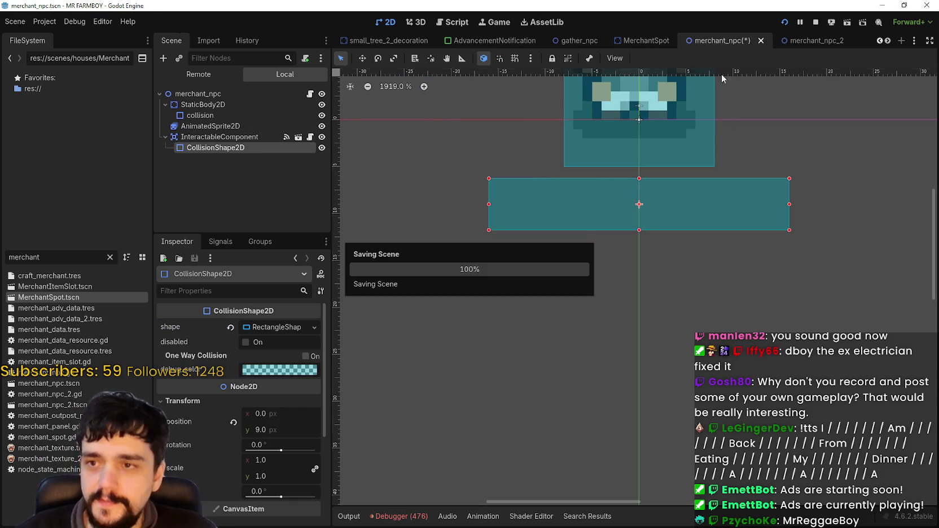
pyautogui.scroll(-3, 716, 213)
pyautogui.scroll(-2, 659, 246)
pyautogui.hotkey('ctrl', 's')
pyautogui.click(638, 40)
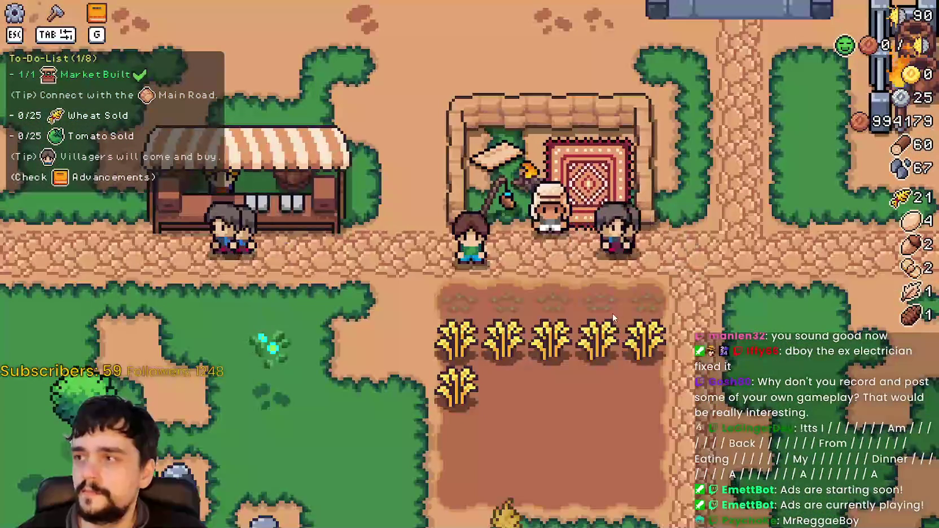
pyautogui.press('Escape')
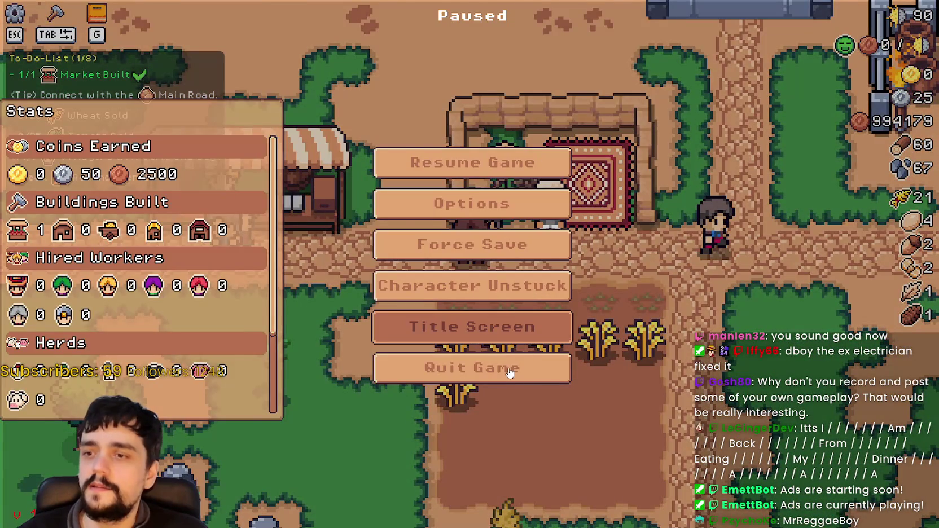
pyautogui.click(509, 373)
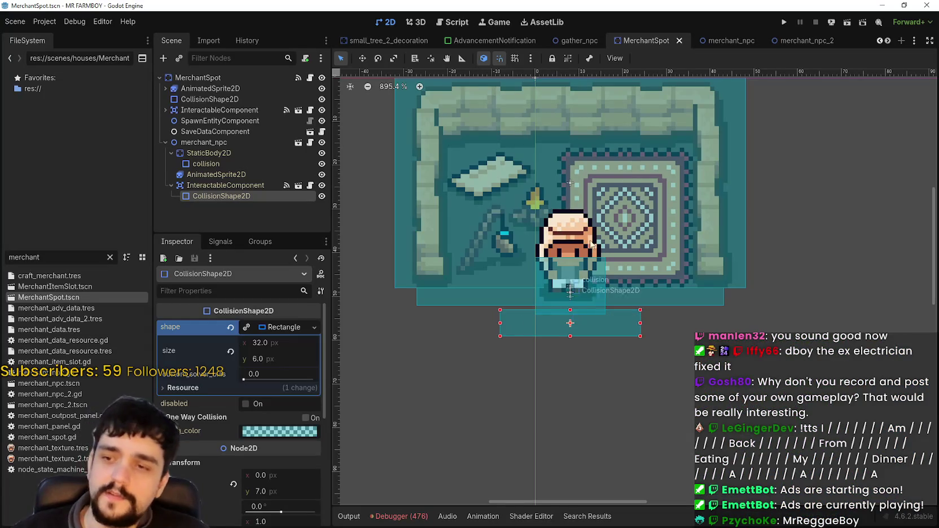
# Review the 476 warnings in the Debugger's Errors tab, then relaunch the project with F5
pyautogui.click(399, 517)
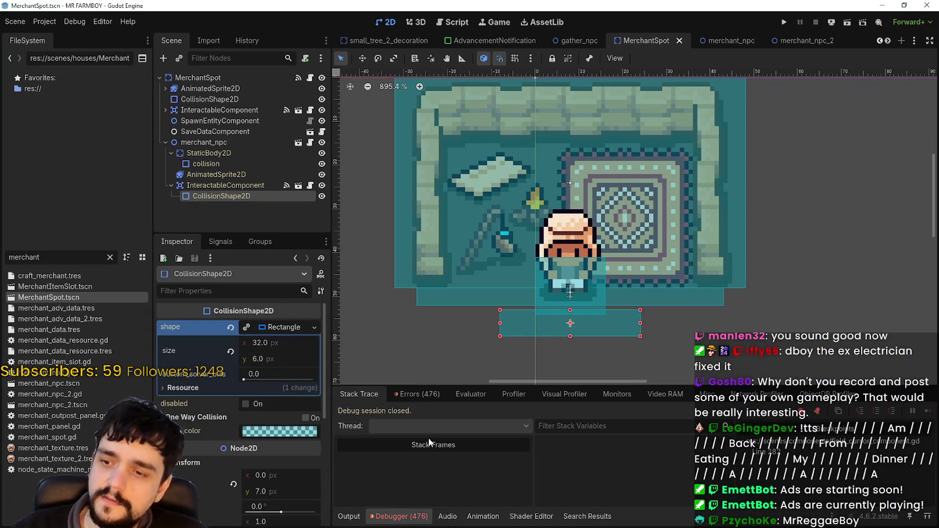
pyautogui.click(419, 395)
pyautogui.scroll(-15, 930, 431)
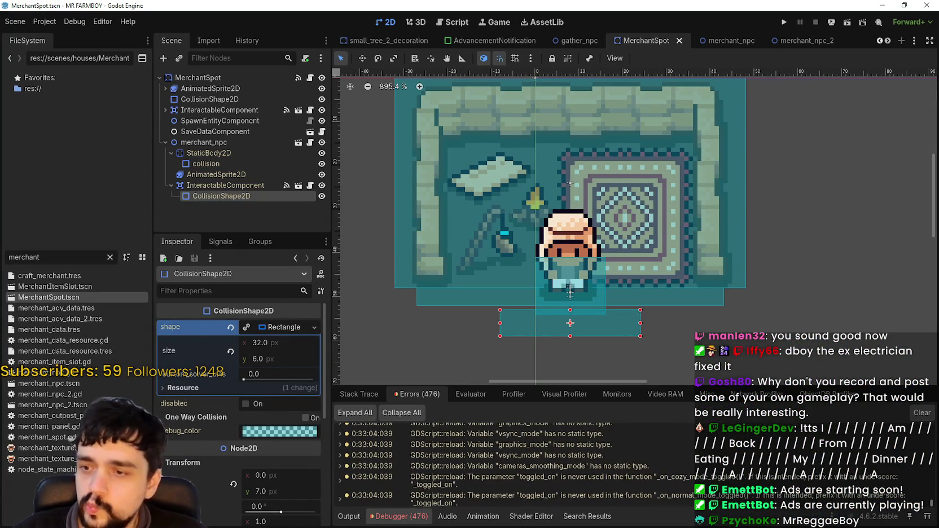
pyautogui.press('F5')
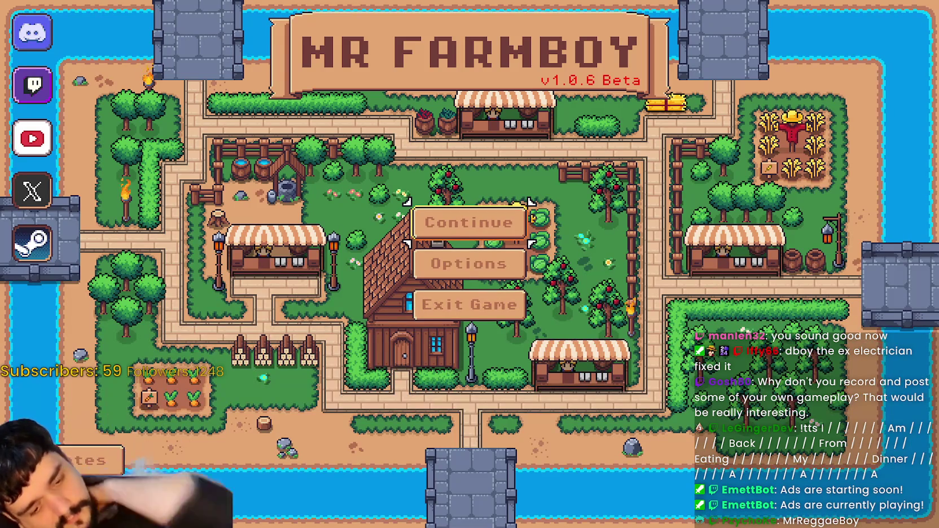
# Browse the Select Save Game list under Continue, close it, and bring up the Options window
pyautogui.click(468, 223)
pyautogui.scroll(-2, 513, 349)
pyautogui.scroll(-4, 512, 349)
pyautogui.press('Escape')
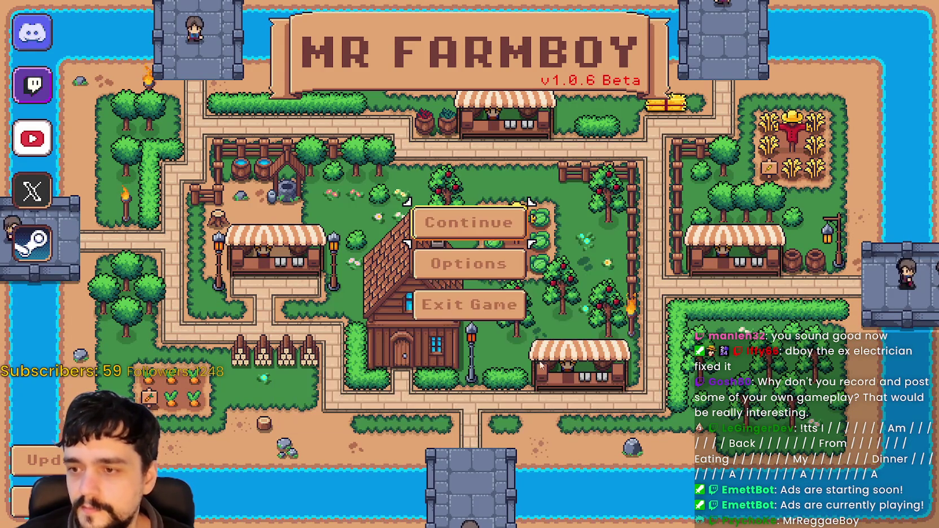
pyautogui.click(491, 276)
pyautogui.click(384, 99)
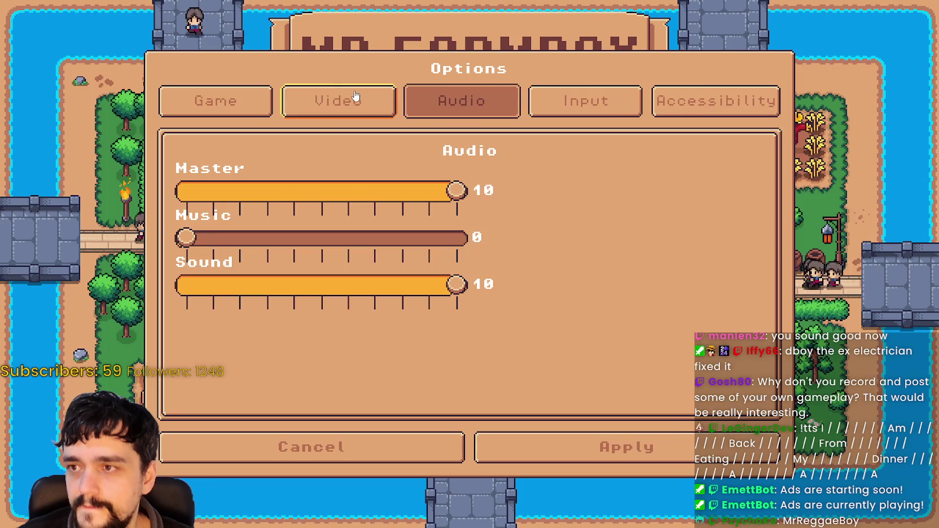
pyautogui.click(356, 97)
pyautogui.click(198, 101)
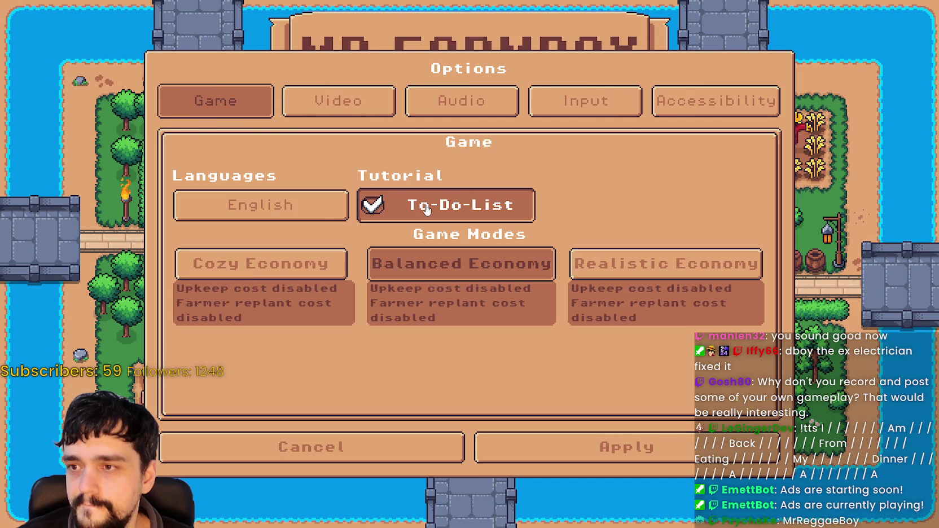
pyautogui.click(455, 212)
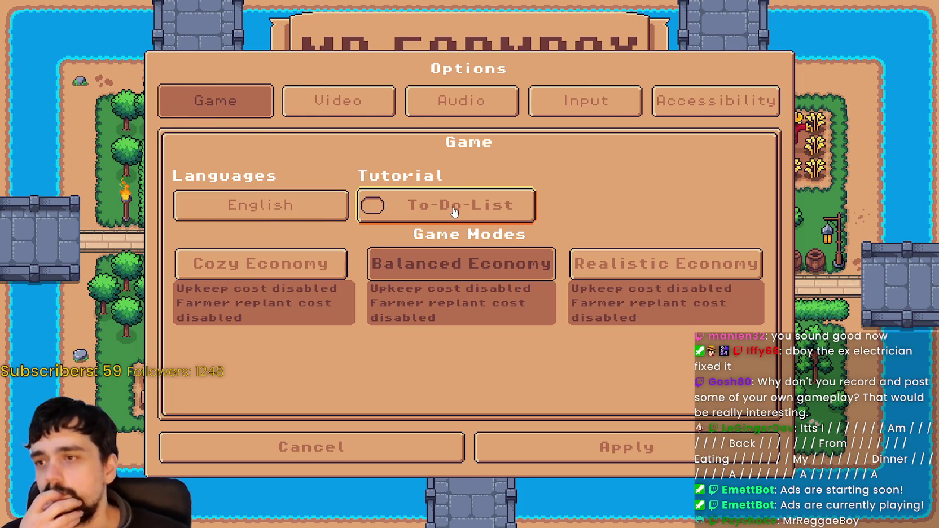
pyautogui.click(519, 209)
pyautogui.click(565, 450)
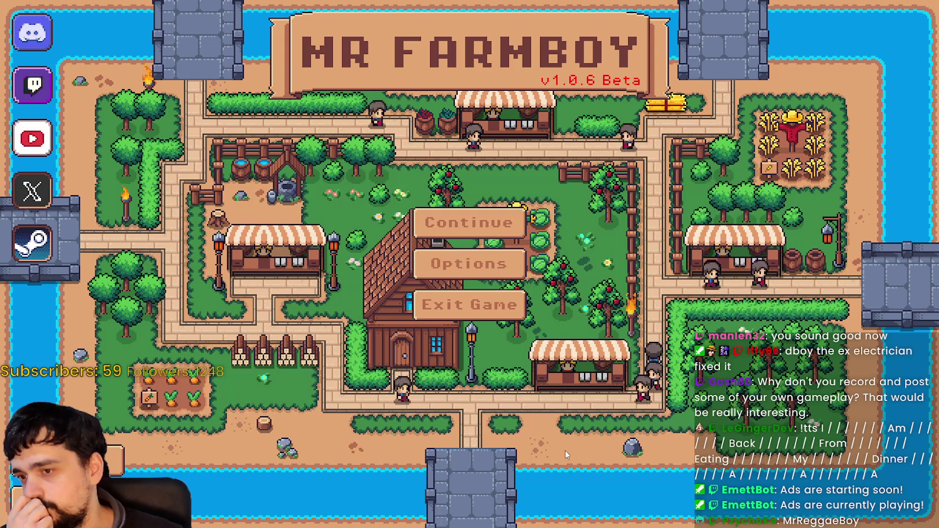
# Find Save 9 in the Continue list and load it
pyautogui.click(502, 229)
pyautogui.scroll(-6, 520, 342)
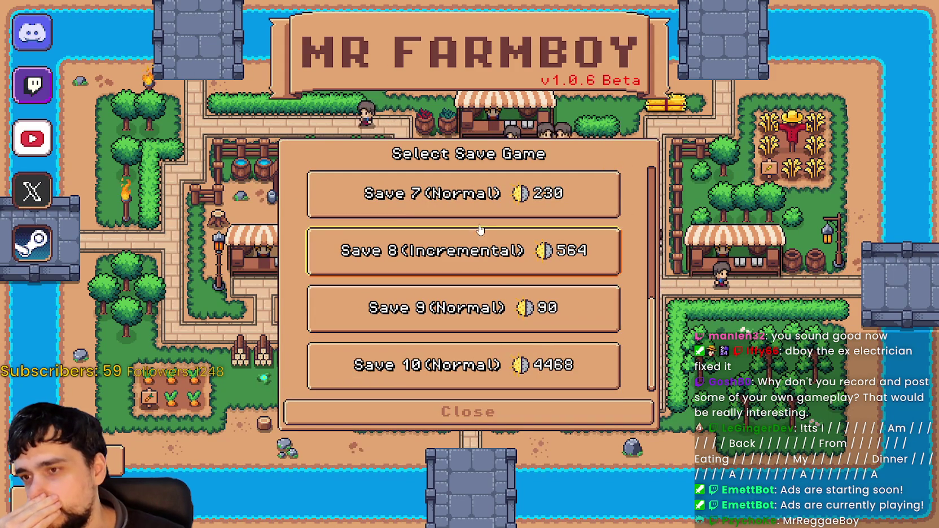
pyautogui.scroll(1, 497, 305)
pyautogui.scroll(-1, 496, 304)
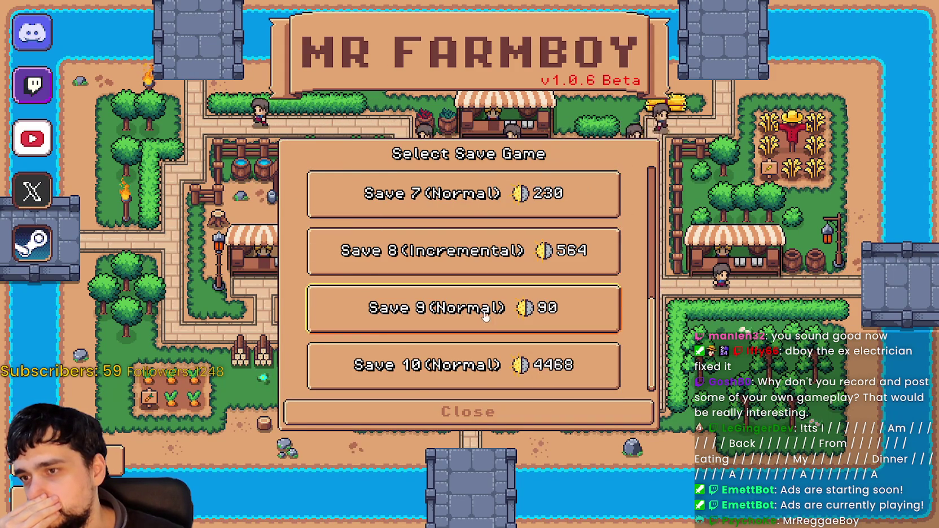
pyautogui.click(423, 322)
pyautogui.click(423, 322)
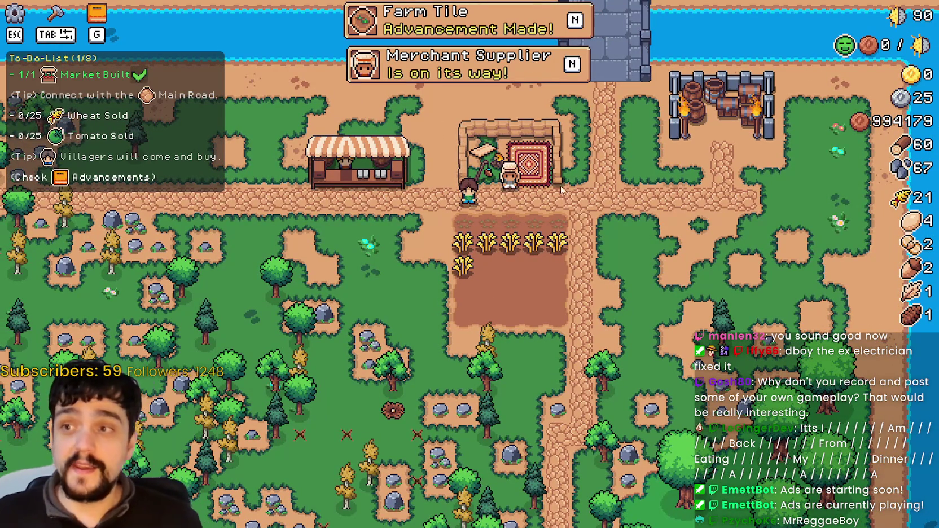
# Open the Advancements panel with G, then close it
pyautogui.scroll(2, 625, 282)
pyautogui.scroll(2, 615, 277)
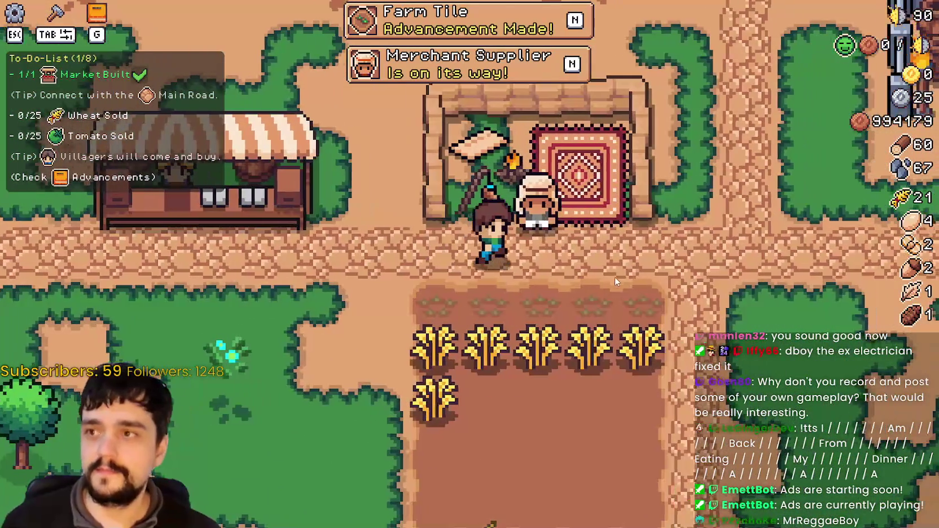
pyautogui.press('g')
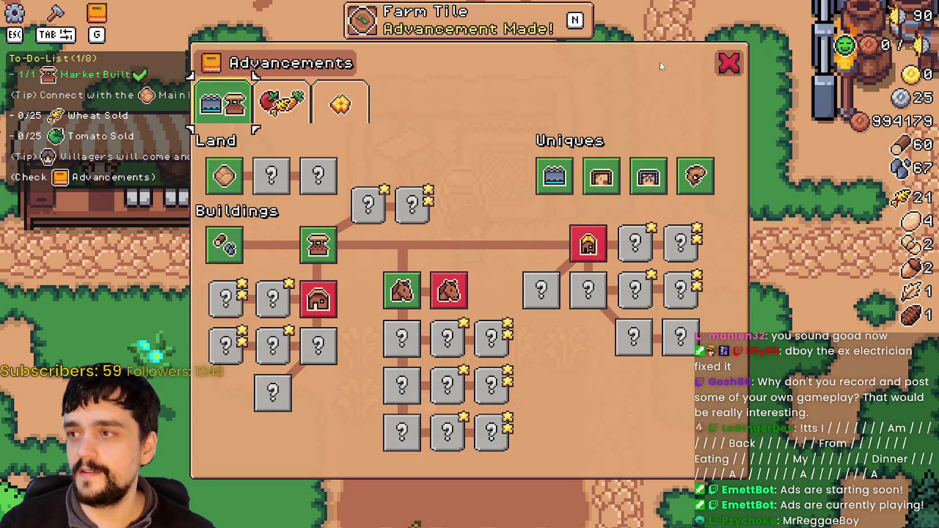
pyautogui.click(728, 75)
pyautogui.scroll(-3, 664, 196)
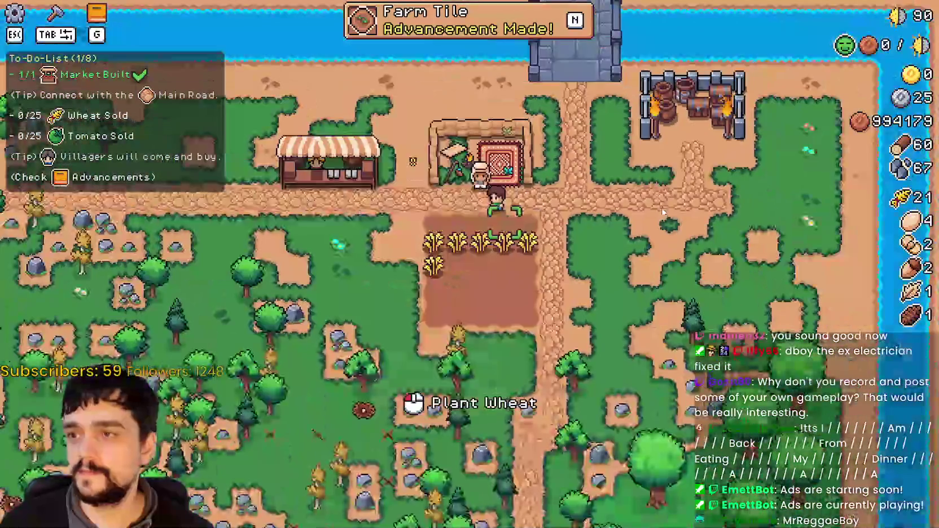
pyautogui.scroll(2, 657, 212)
# Buy stone and wood from the Merchant Seller, including 25 of each at once
pyautogui.click(254, 212)
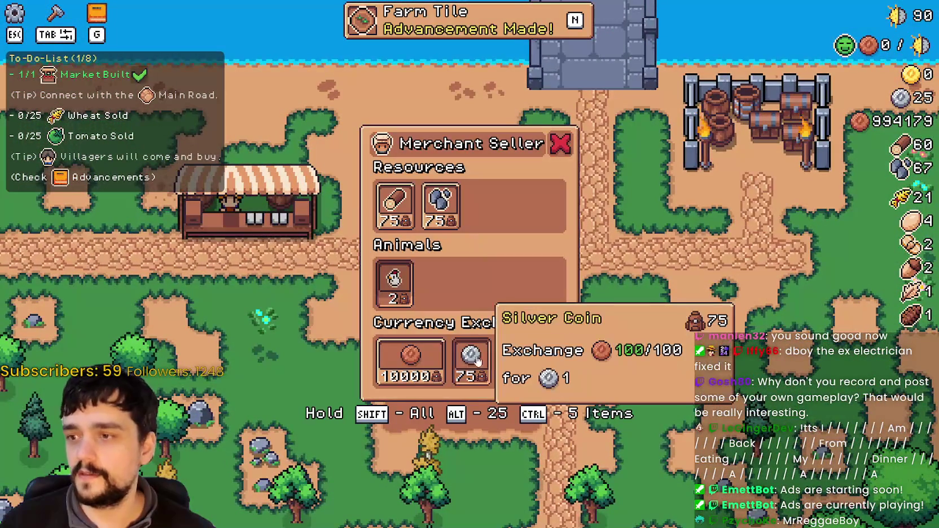
pyautogui.click(450, 200)
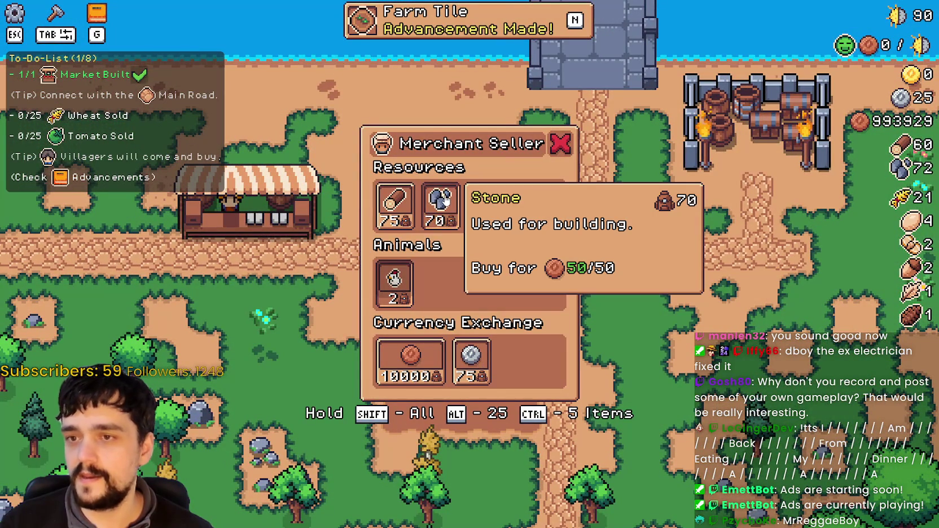
pyautogui.click(449, 200)
pyautogui.click(395, 198)
pyautogui.click(395, 199)
pyautogui.click(397, 200)
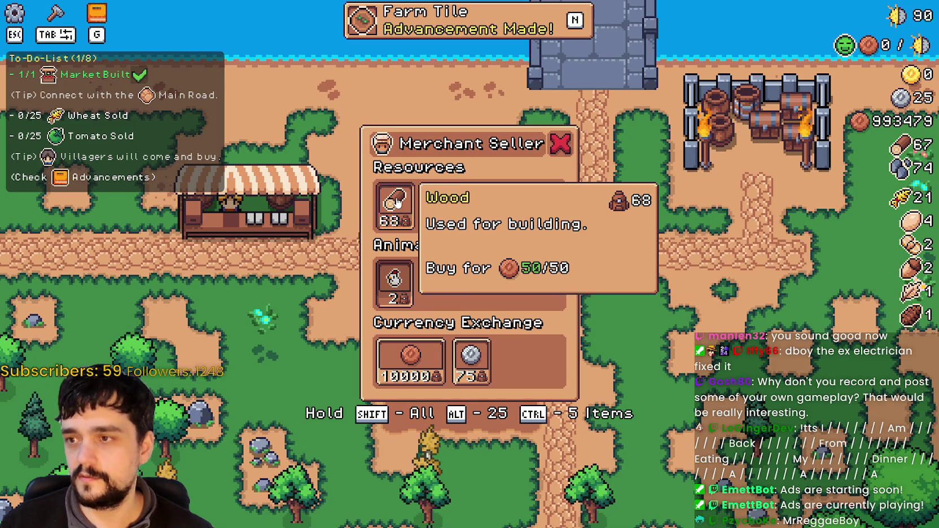
pyautogui.keyDown('alt'); pyautogui.click(395, 200); pyautogui.keyUp('alt')
pyautogui.keyDown('alt'); pyautogui.click(453, 210); pyautogui.keyUp('alt')
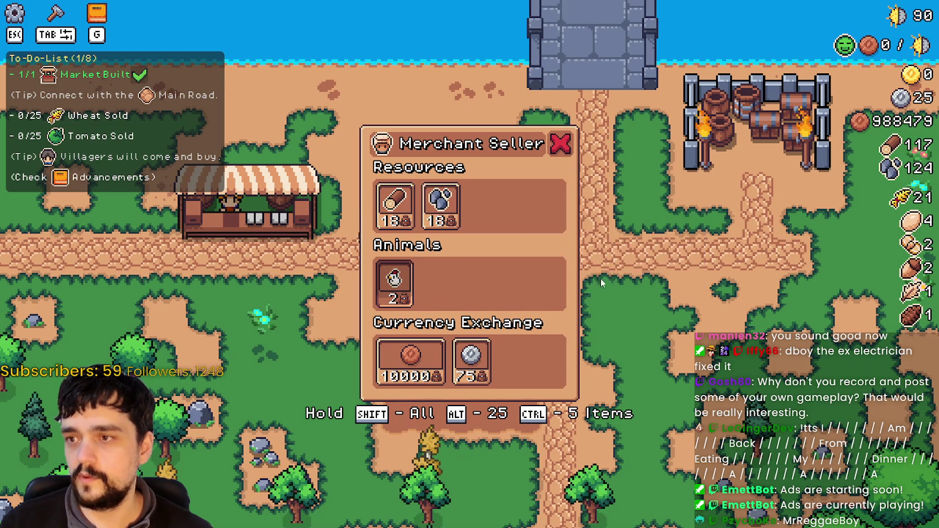
# Walk the farmer away from the merchant, briefly reopening its shop, and zoom the view out
pyautogui.press('a')
pyautogui.press('s')
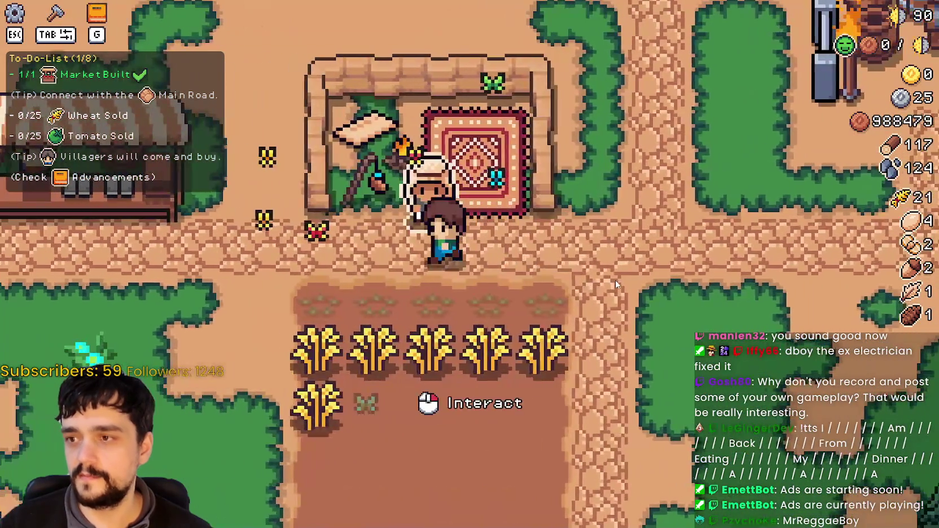
pyautogui.click(614, 281)
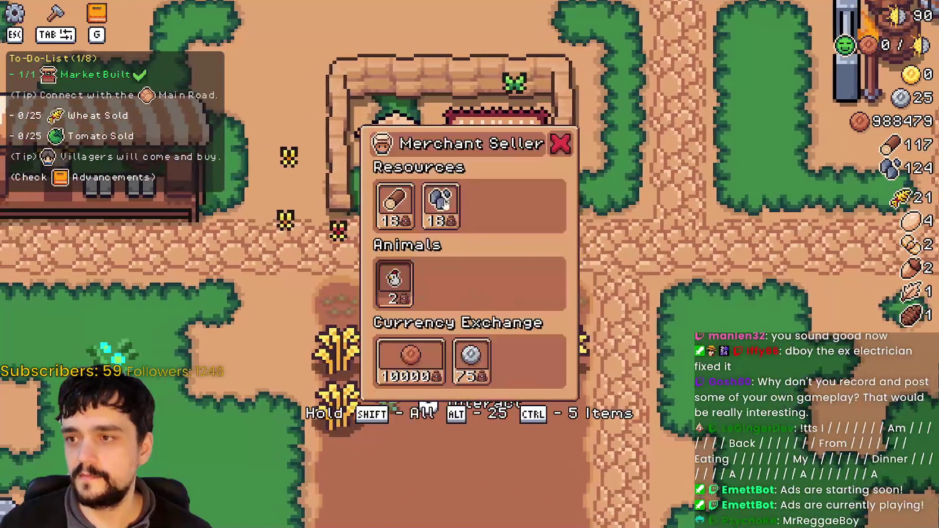
pyautogui.press('d')
pyautogui.scroll(-6, 640, 306)
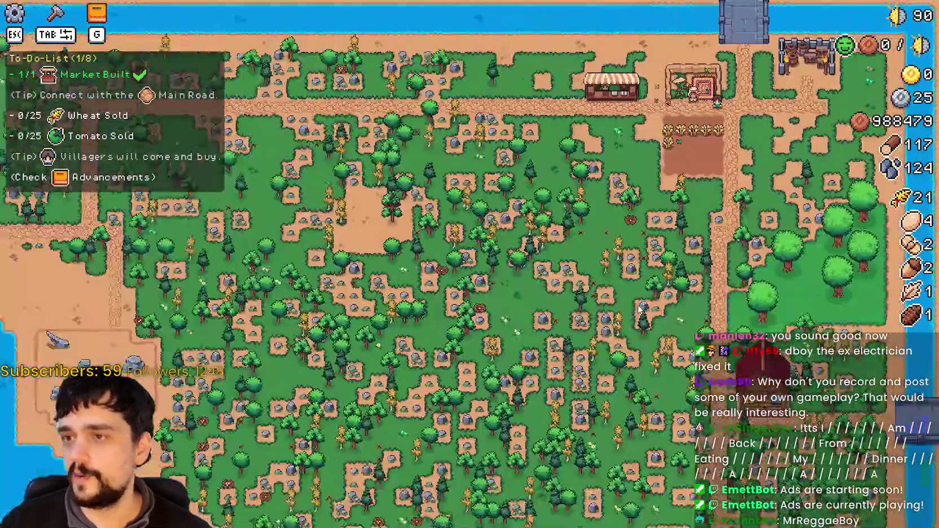
pyautogui.scroll(-1, 640, 306)
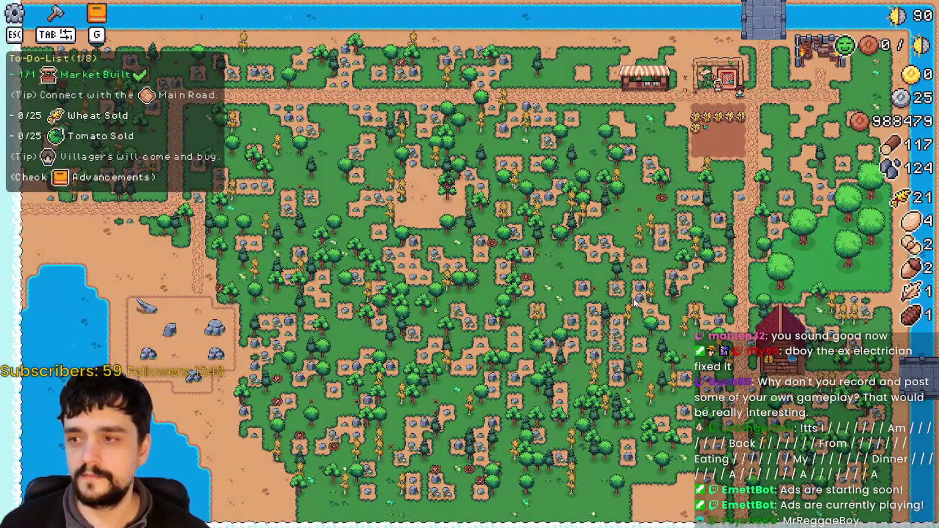
# Zoom the camera in and out, walk the farmer west along the road, and pause
pyautogui.scroll(5, 635, 303)
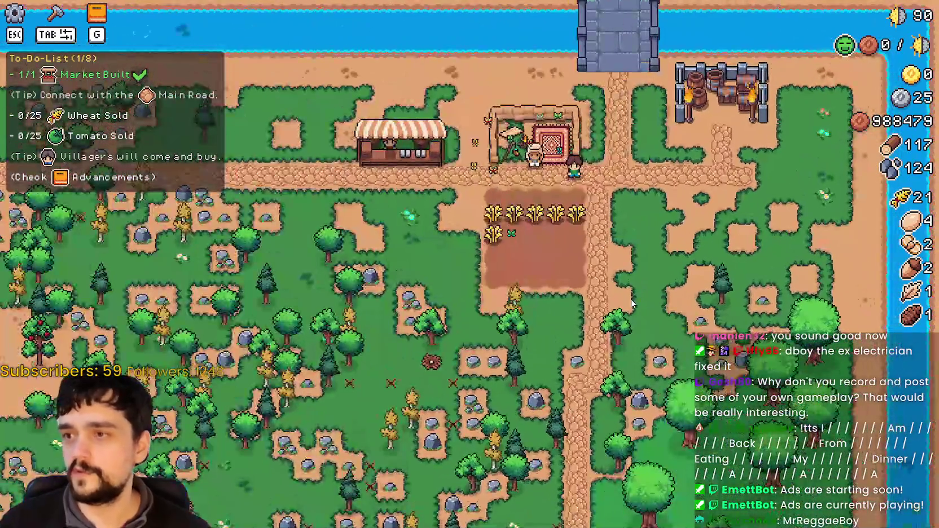
pyautogui.scroll(-4, 627, 297)
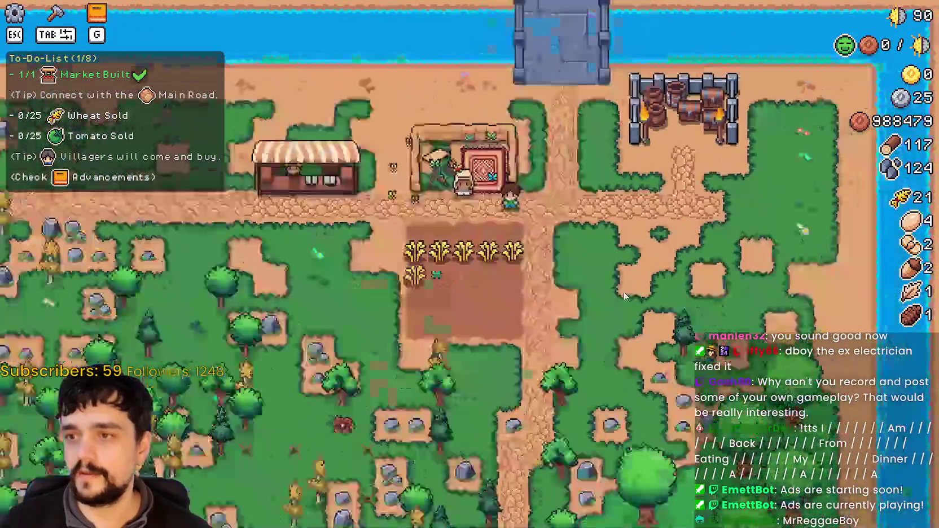
pyautogui.scroll(2, 623, 290)
pyautogui.scroll(-2, 622, 290)
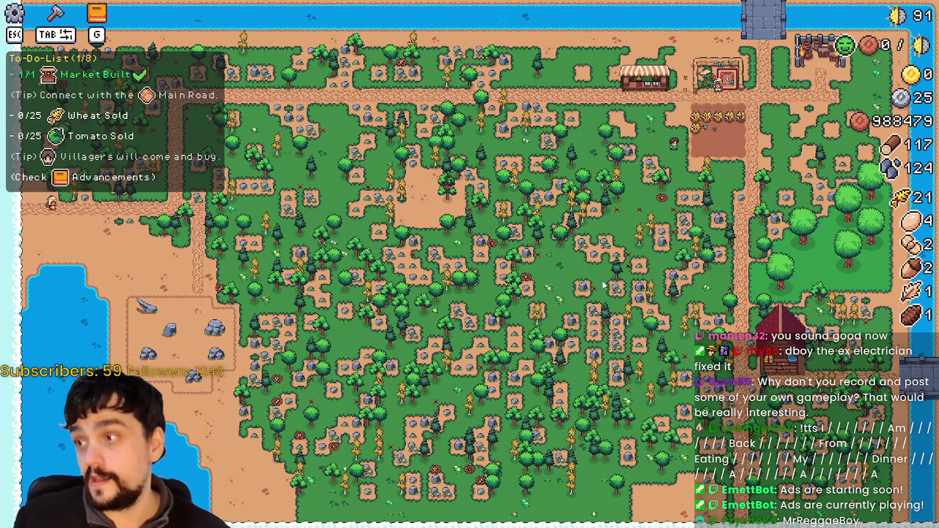
pyautogui.scroll(5, 569, 221)
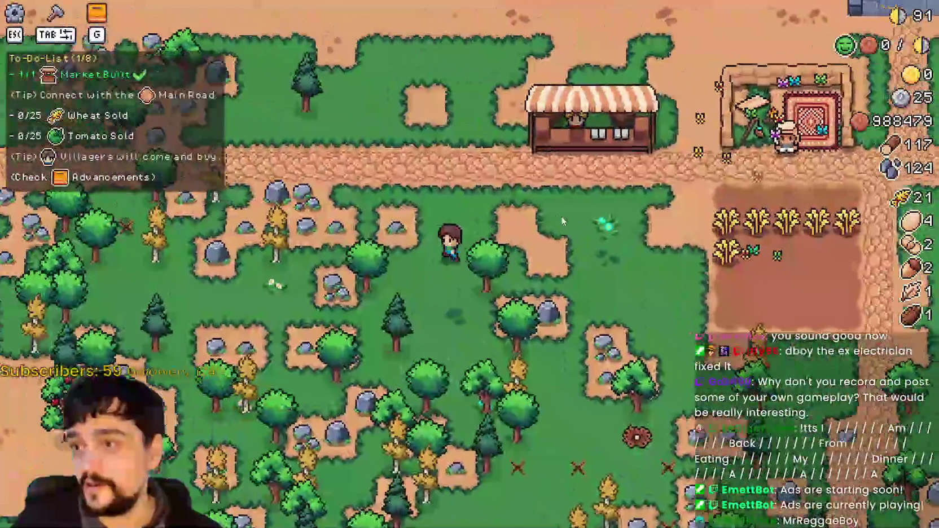
pyautogui.scroll(5, 561, 219)
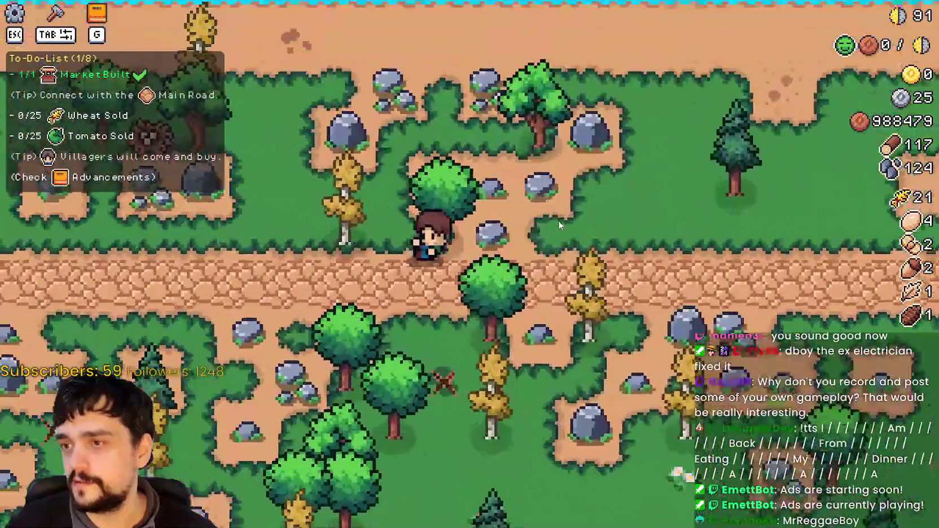
pyautogui.press('a')
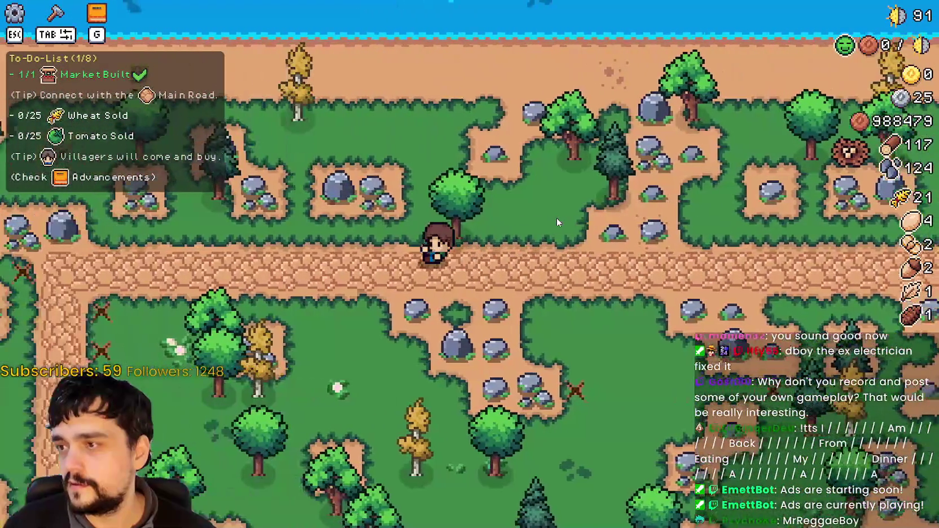
pyautogui.press('Escape')
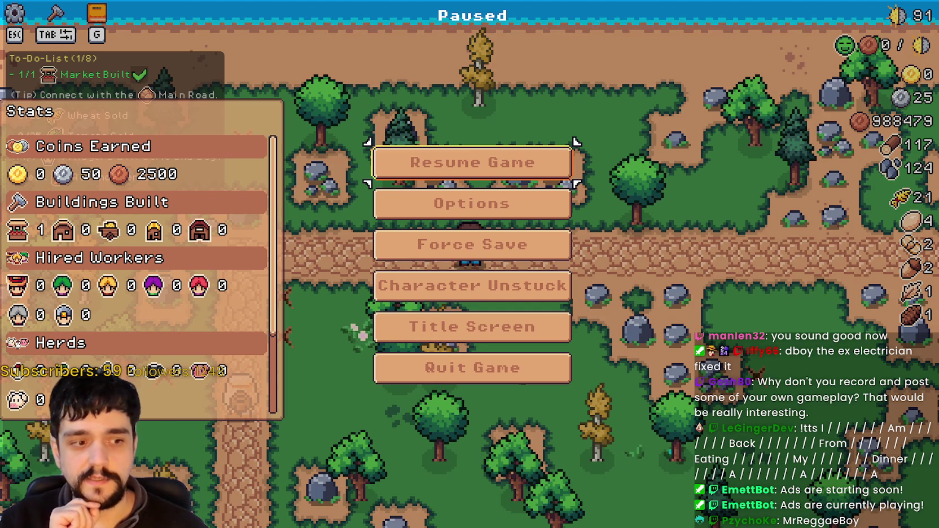
# Switch to ShareX and back to the game, then resume play
pyautogui.hotkey('alt', 'Tab')
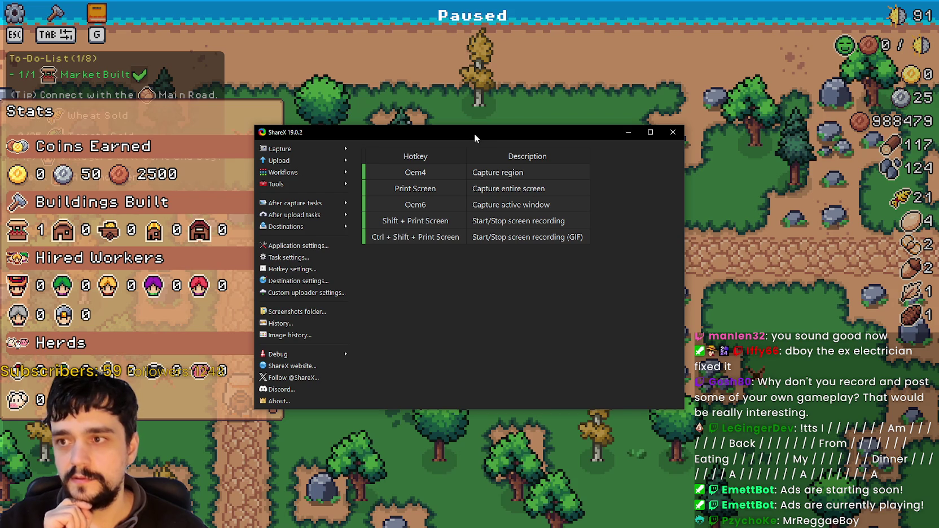
pyautogui.hotkey('alt', 'Tab')
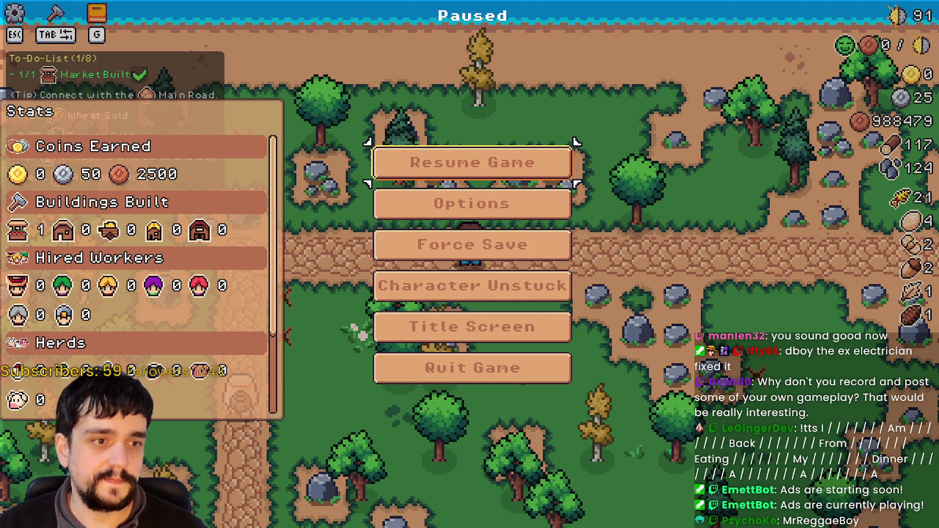
pyautogui.click(463, 160)
# Walk the farmer east back to the market and pause the game again
pyautogui.scroll(-5, 541, 252)
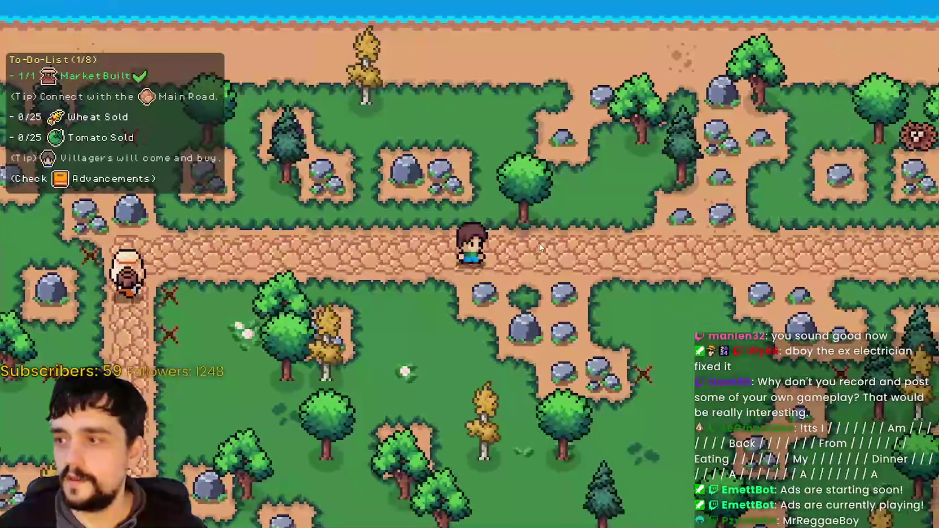
pyautogui.press('d')
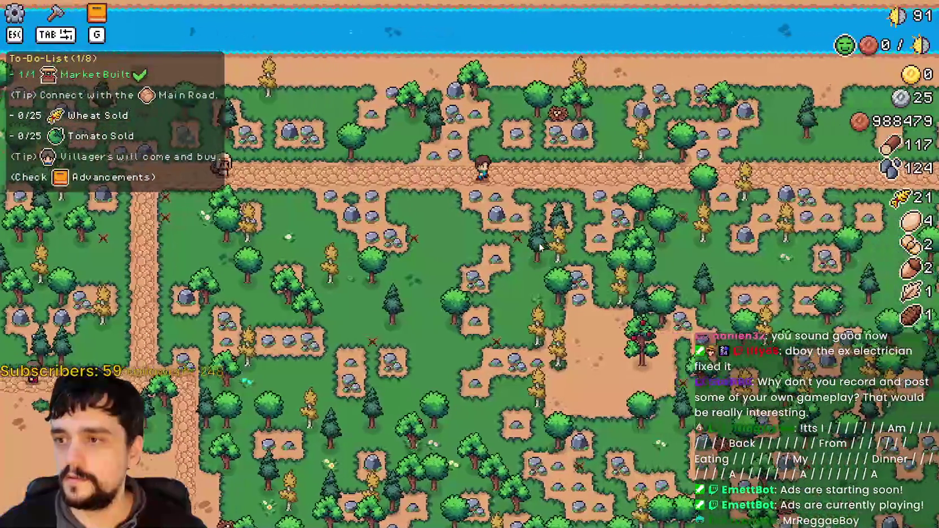
pyautogui.press('d')
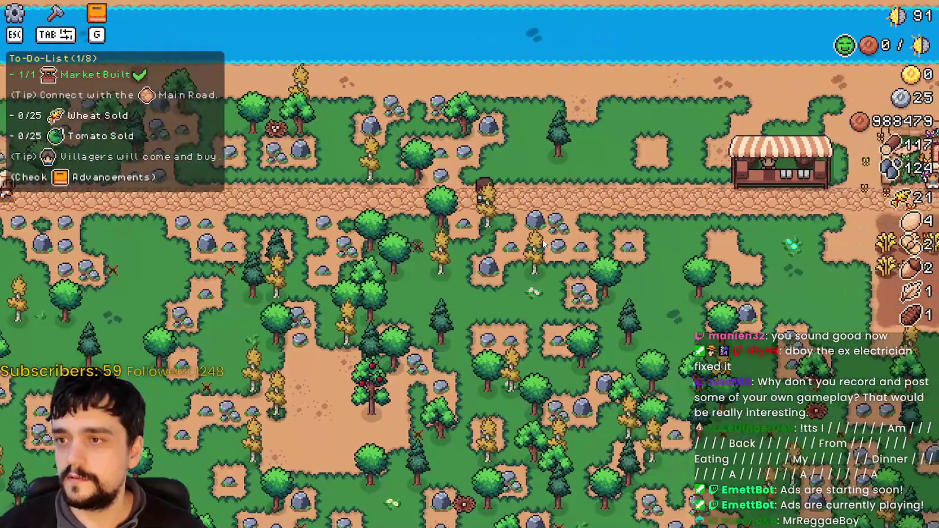
pyautogui.press('d')
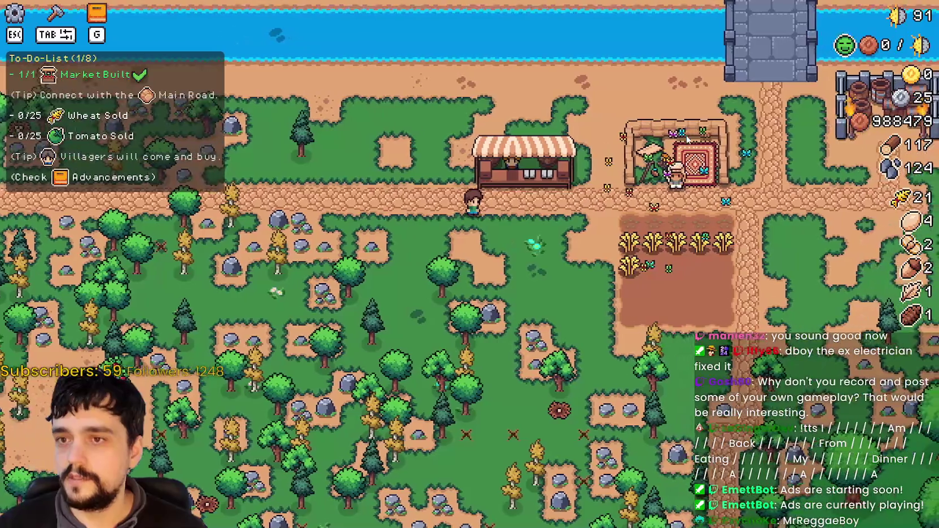
pyautogui.press('Escape')
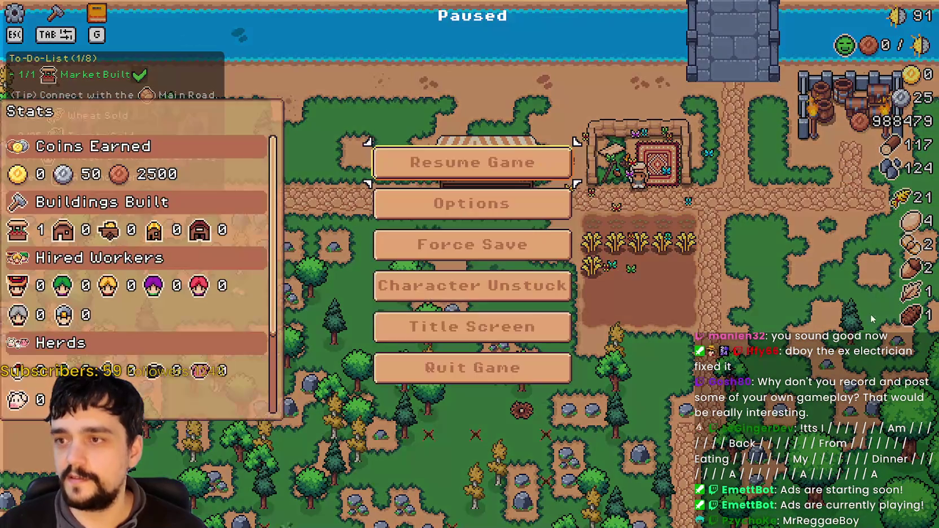
pyautogui.hotkey('alt', 'Tab')
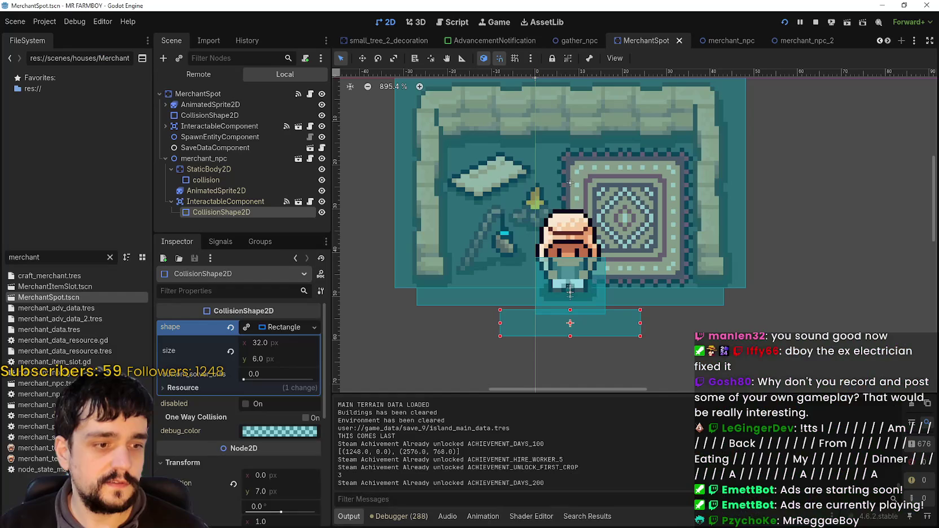
# Browse the running game's remote tree, expanding SceneLoader, Game, StaticMap, GameScreen and GameContainer
pyautogui.click(192, 75)
pyautogui.scroll(-5, 220, 181)
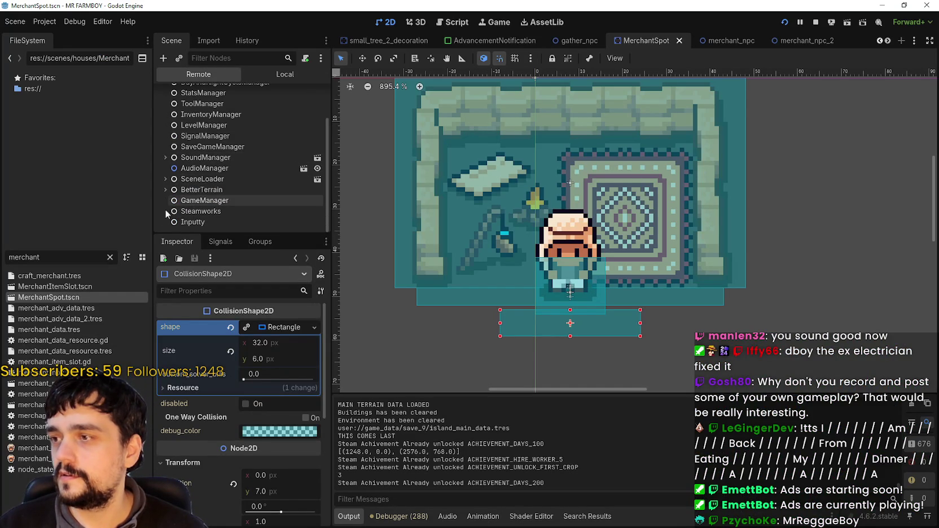
pyautogui.click(165, 180)
pyautogui.click(171, 189)
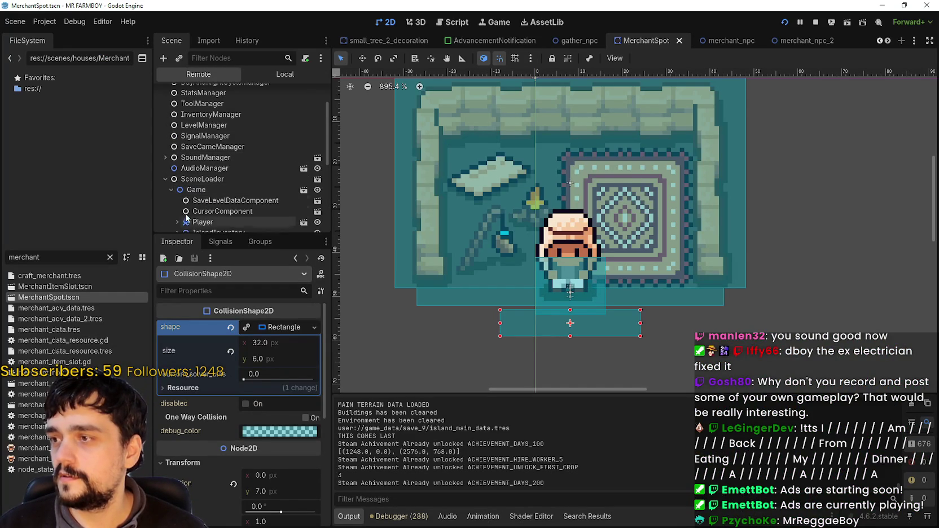
pyautogui.scroll(-5, 202, 187)
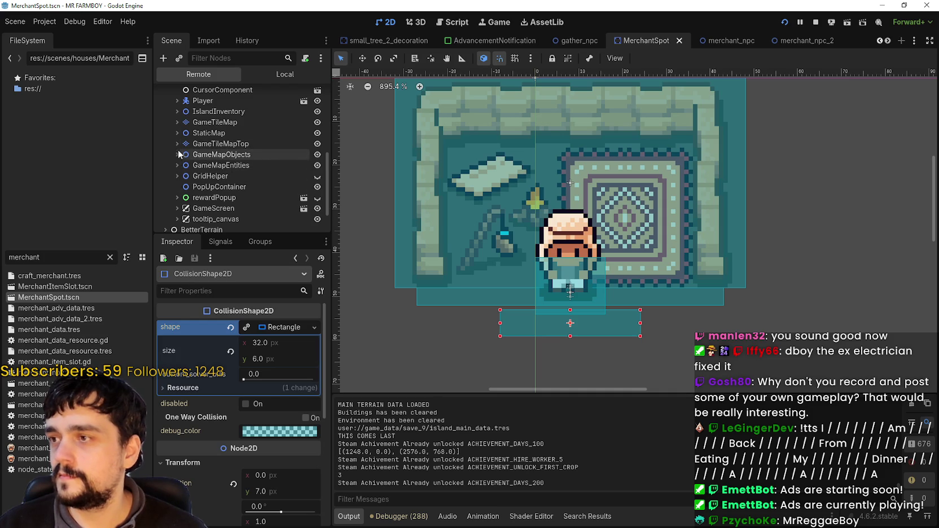
pyautogui.click(178, 133)
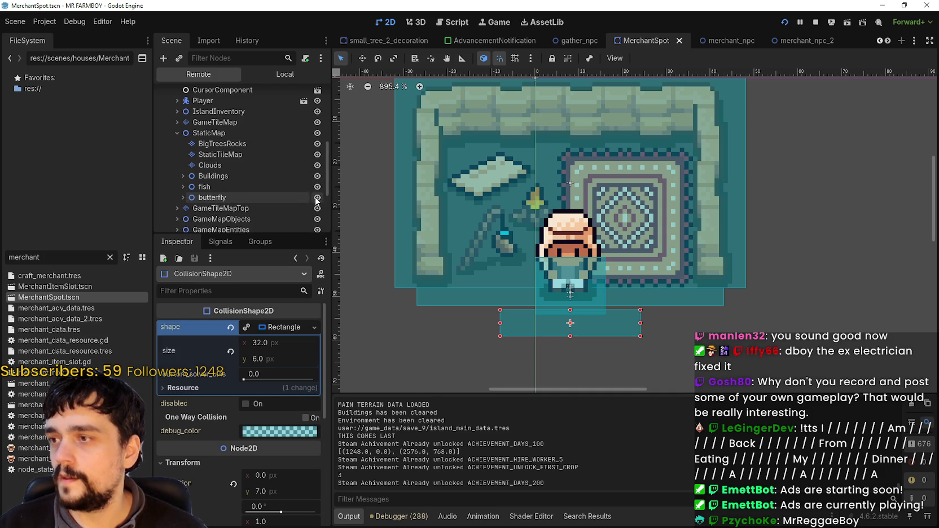
pyautogui.scroll(-5, 297, 192)
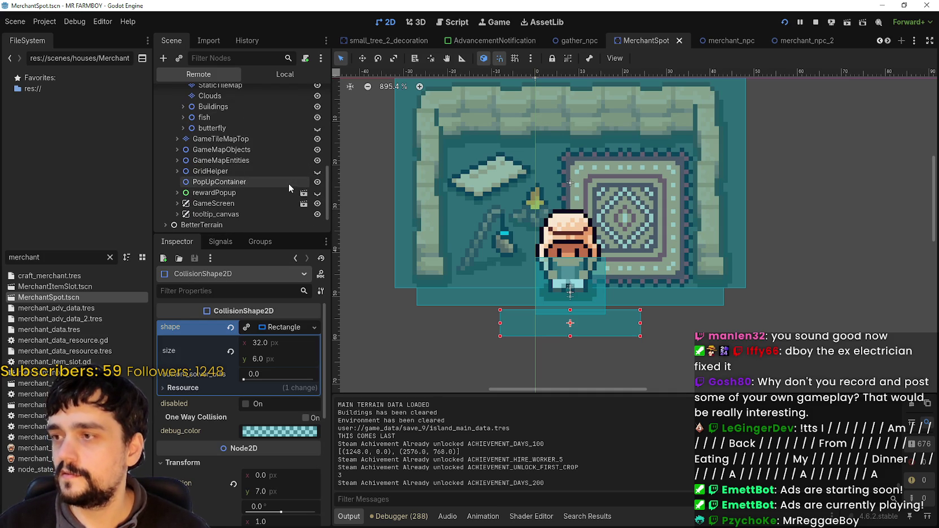
pyautogui.click(175, 168)
pyautogui.click(178, 189)
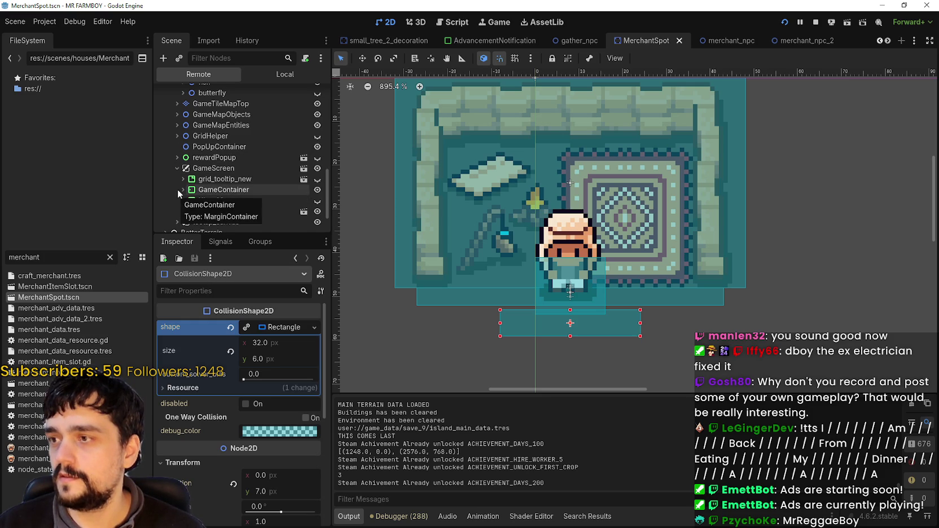
pyautogui.scroll(-3, 244, 211)
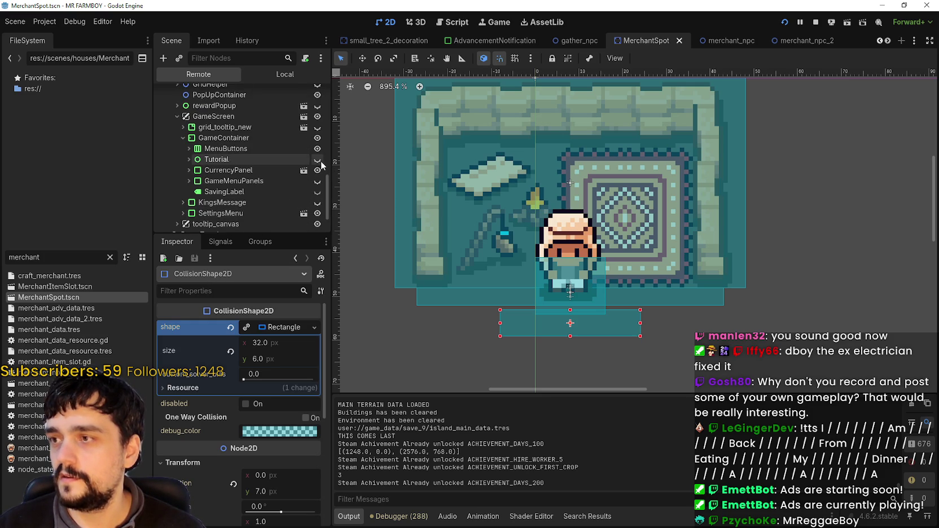
# Return to the local scene tree and select the StaticBody2D node
pyautogui.click(276, 70)
pyautogui.click(246, 167)
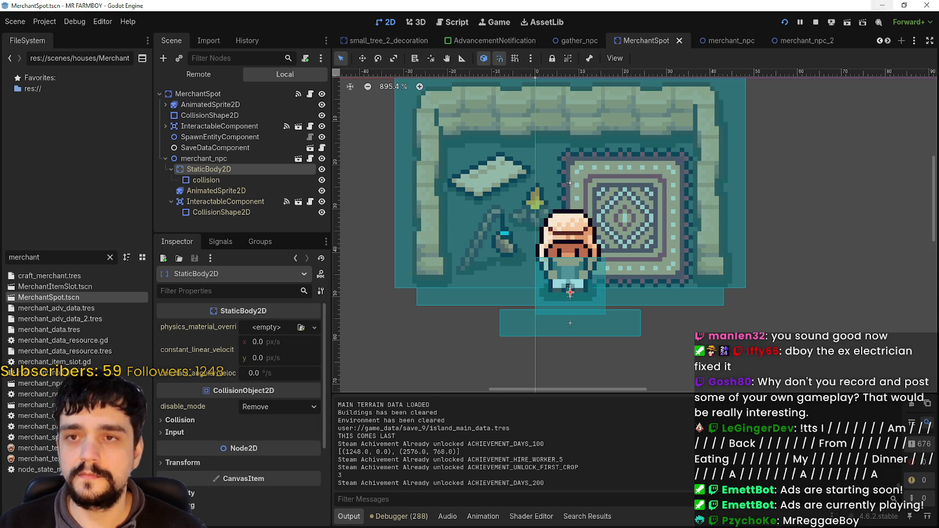
pyautogui.hotkey('alt', 'Tab')
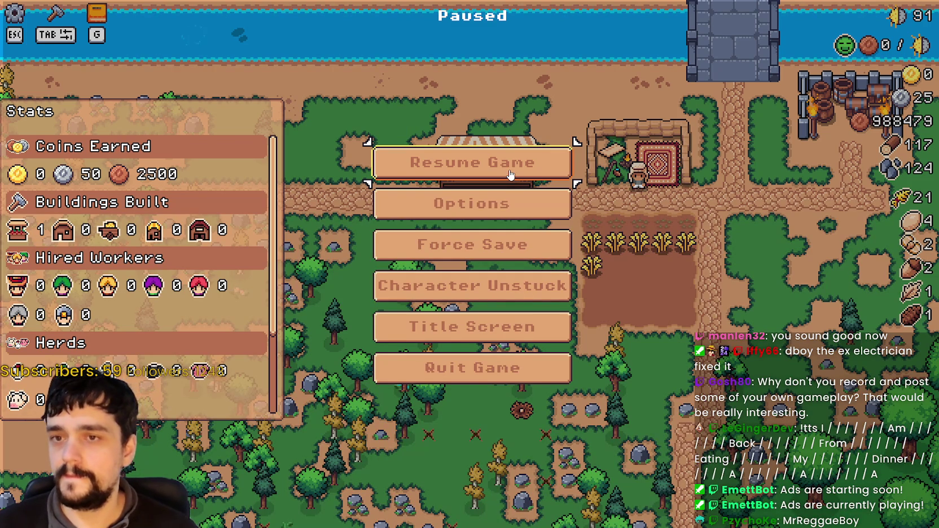
# Resume the game and walk the character right and down onto the grass
pyautogui.click(509, 175)
pyautogui.press('d')
pyautogui.press('d')
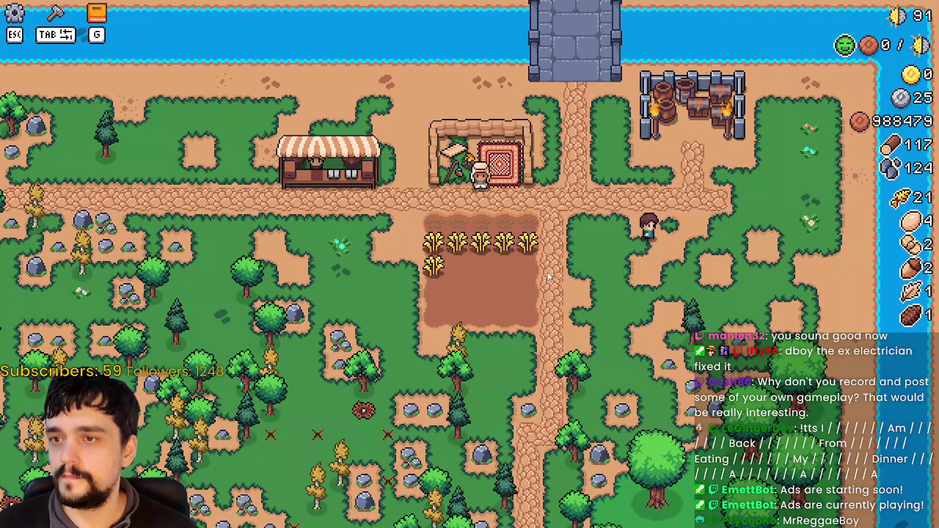
pyautogui.press('s')
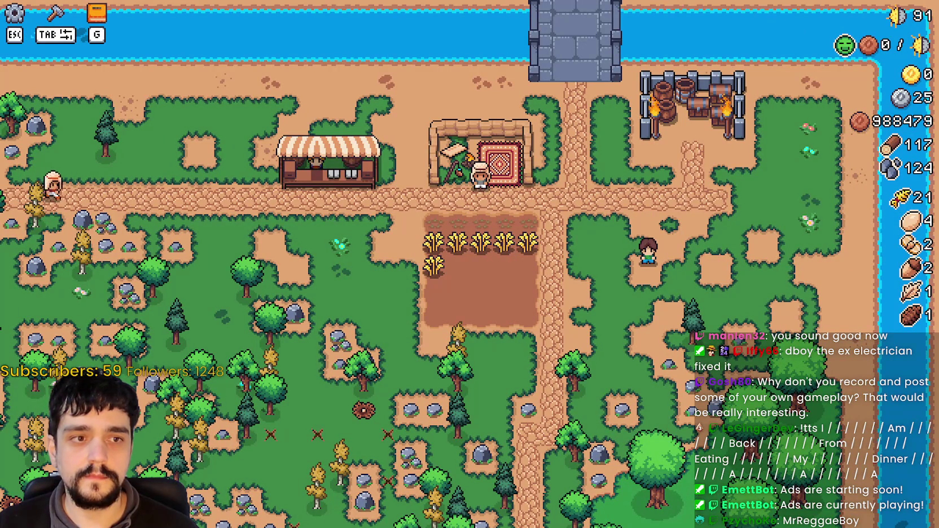
# Record a ShareX region clip of the farm area around the merchant
pyautogui.press('ctrl+Print')
pyautogui.moveTo(171, 32)
pyautogui.mouseDown()
pyautogui.moveTo(339, 161)
pyautogui.moveTo(654, 342)
pyautogui.moveTo(635, 341)
pyautogui.mouseUp()
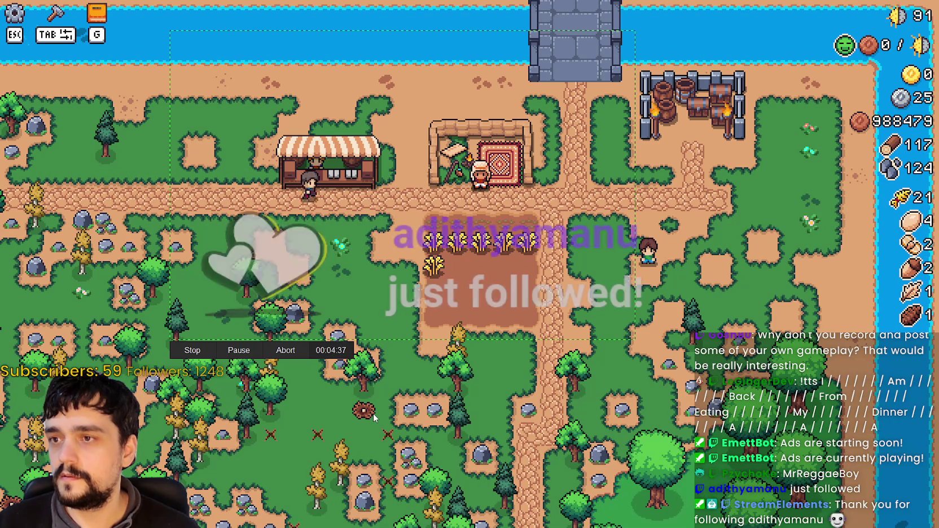
pyautogui.click(198, 351)
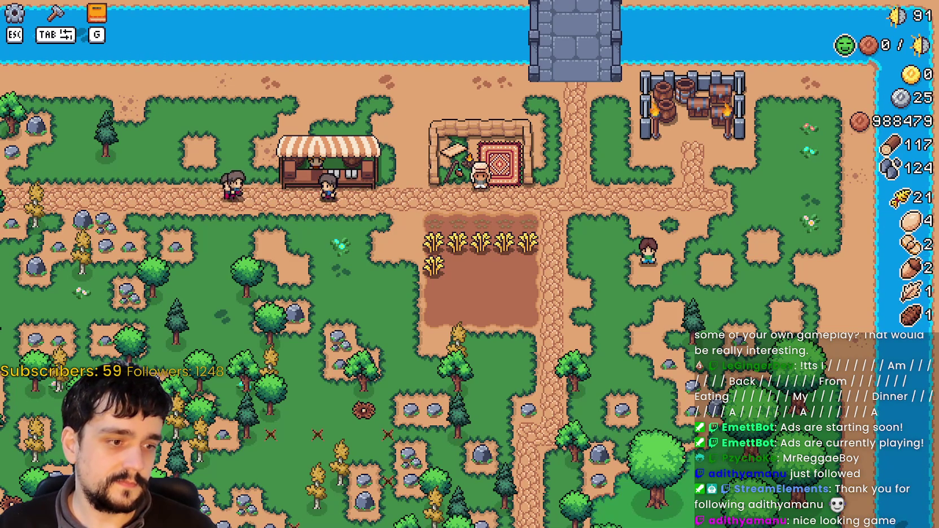
# Select MerchantSpot's SpawnEntityComponent under InteractableComponent to check its position
pyautogui.hotkey('alt', 'Tab')
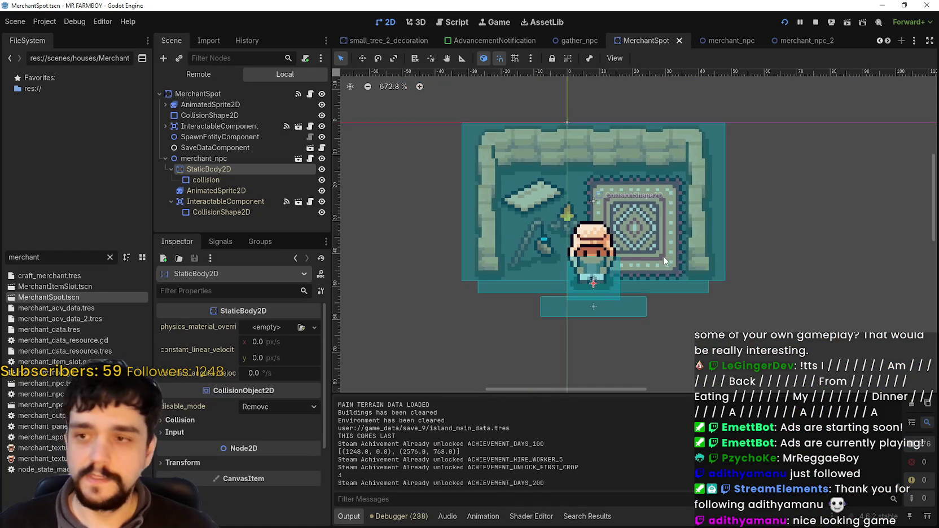
pyautogui.scroll(3, 432, 229)
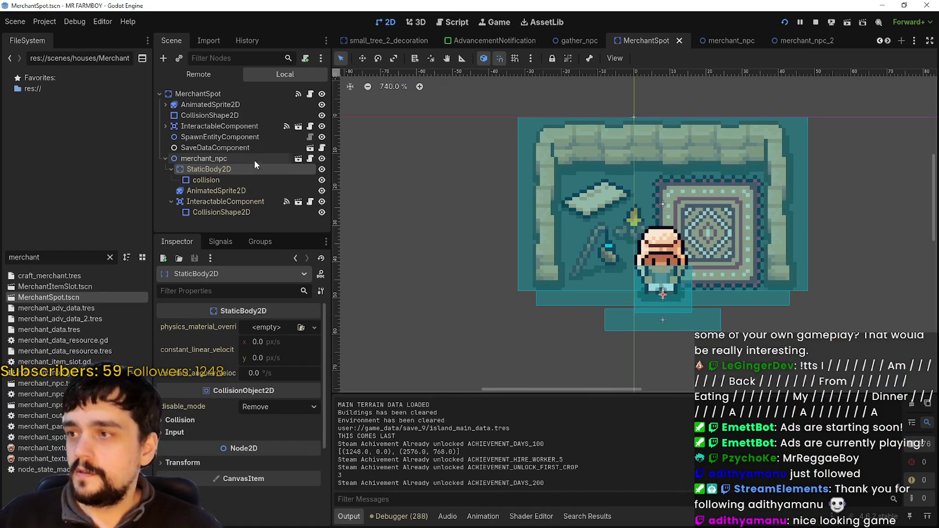
pyautogui.click(222, 159)
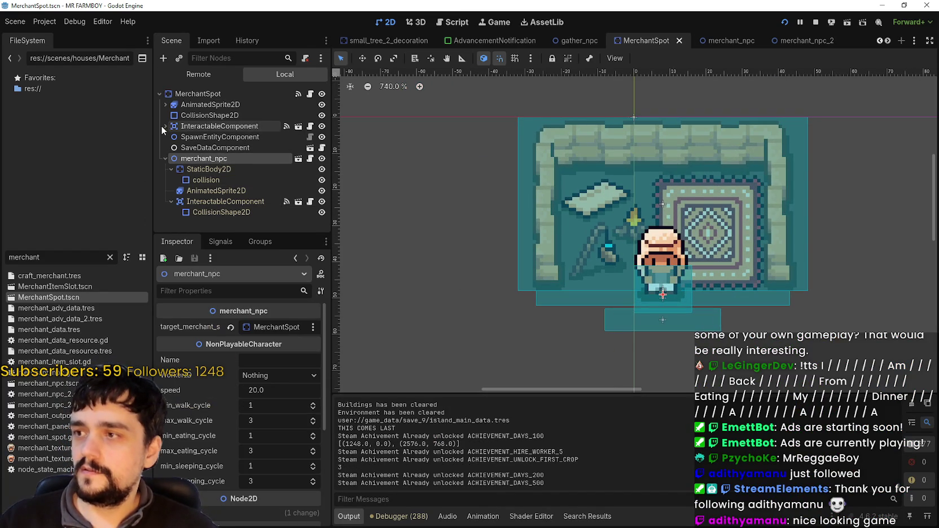
pyautogui.click(164, 125)
pyautogui.click(209, 149)
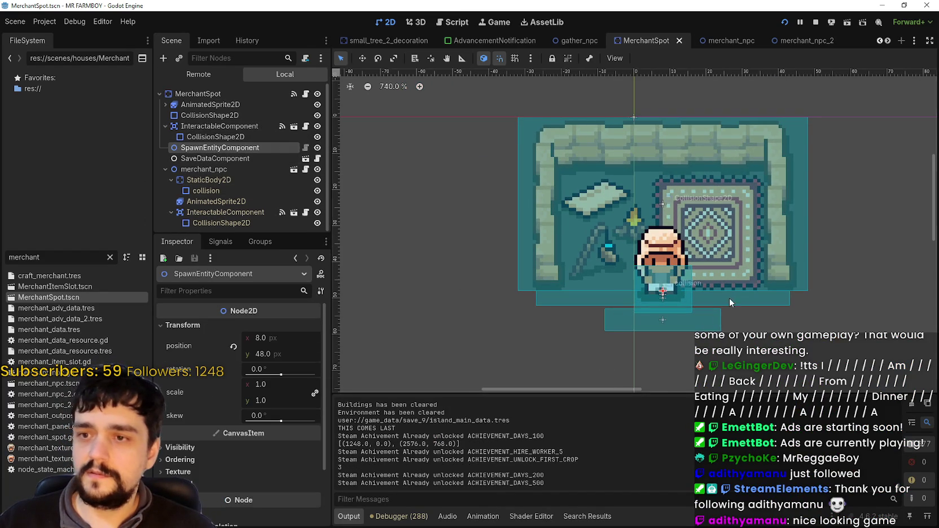
pyautogui.scroll(-2, 756, 310)
pyautogui.scroll(4, 667, 232)
pyautogui.scroll(1, 657, 235)
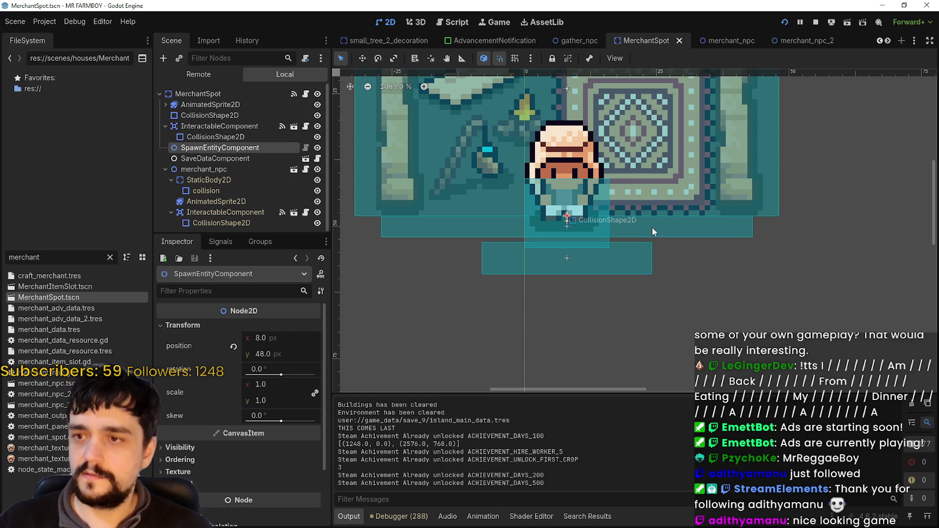
# Nudge SpawnEntityComponent down to y 56, enable 8-px grid snapping, and save the scene
pyautogui.press('Down')
pyautogui.press('Down')
pyautogui.press('Down')
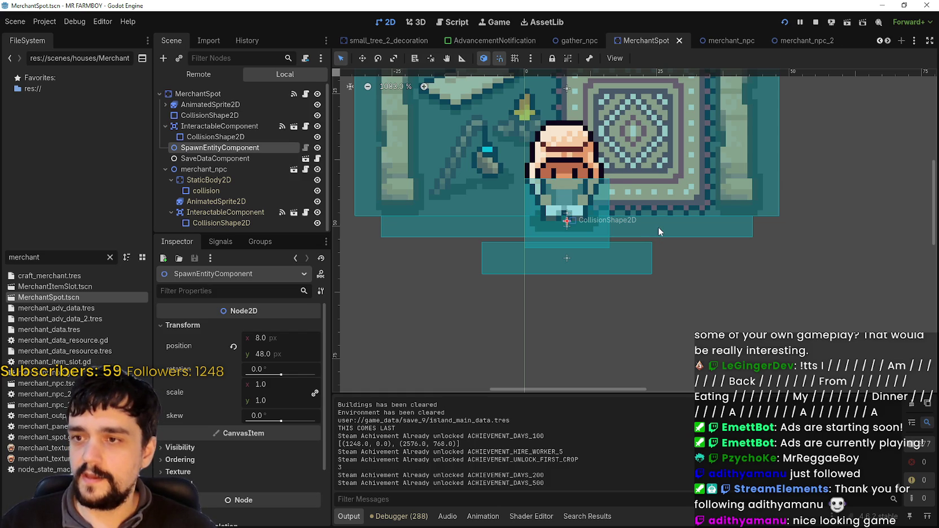
pyautogui.press('Down')
pyautogui.press('Down')
pyautogui.press('Down')
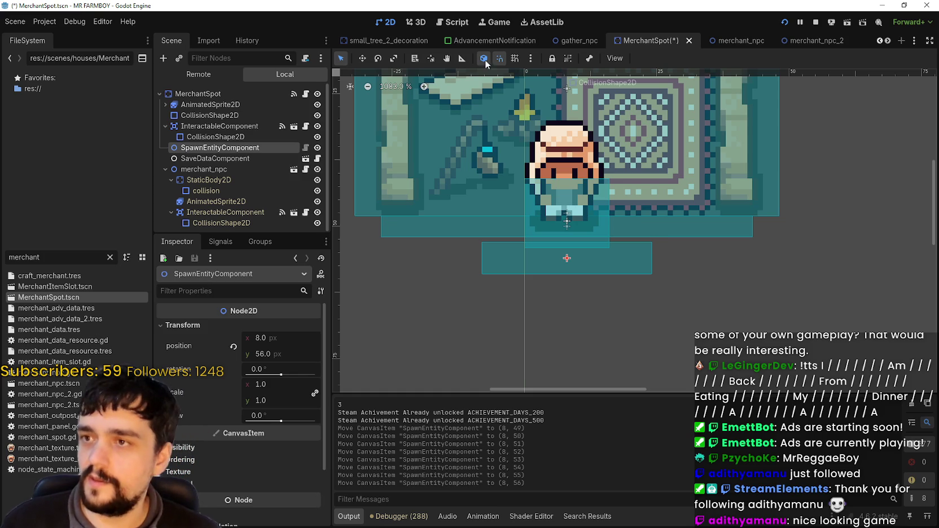
pyautogui.click(516, 59)
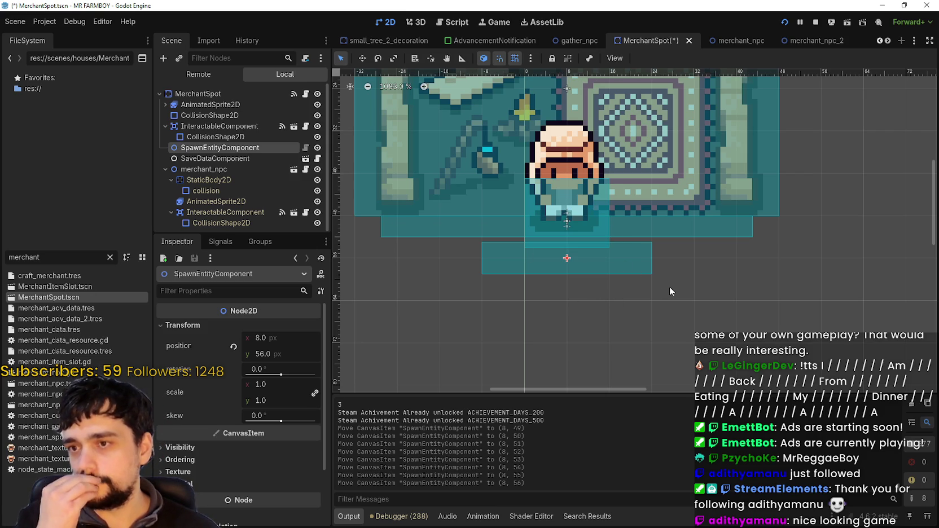
pyautogui.hotkey('ctrl', 's')
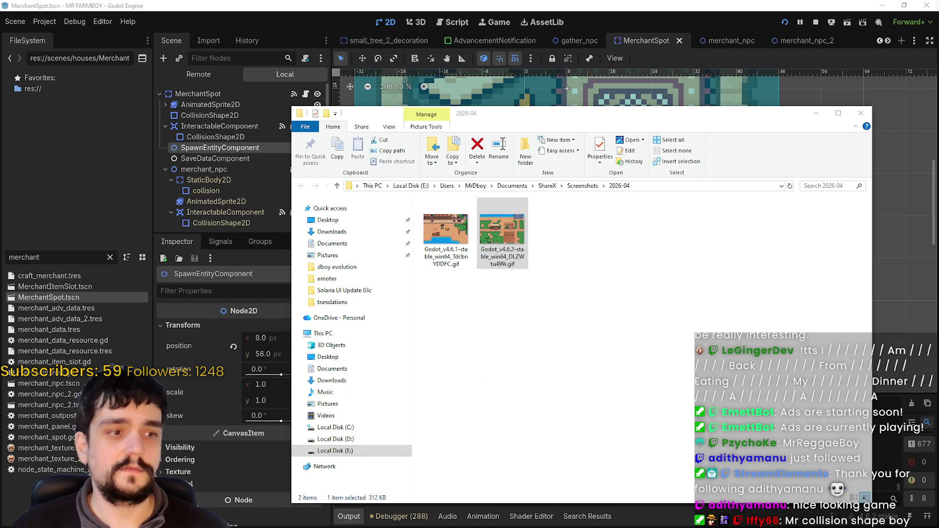
# Open Godot_v4.6.2-stable_win64_DLZWtu499i.gif from the screenshots folder with Aseprite
pyautogui.click(614, 305)
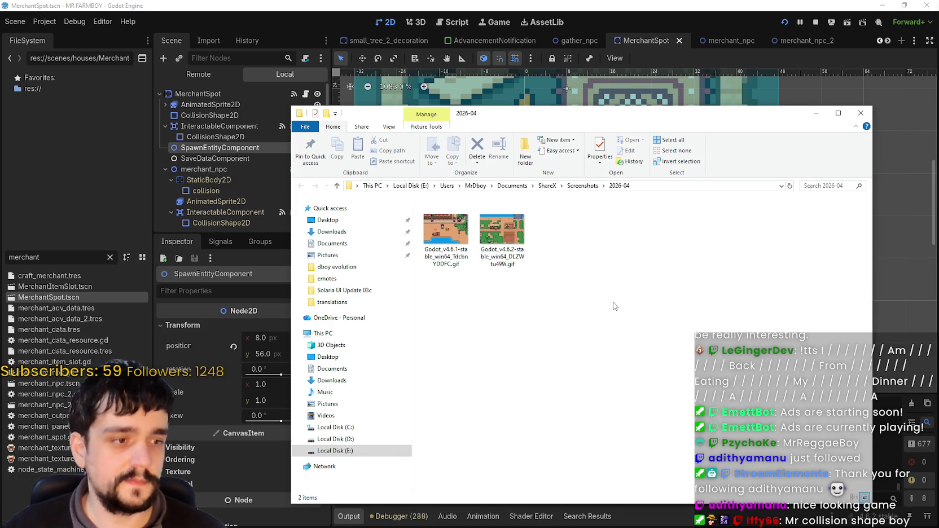
pyautogui.click(495, 224)
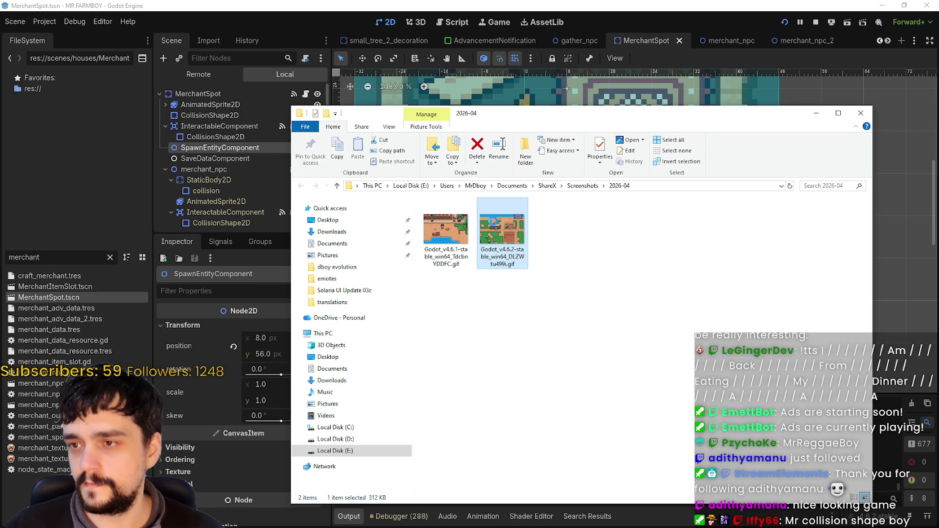
pyautogui.rightClick(496, 222)
pyautogui.moveTo(524, 358)
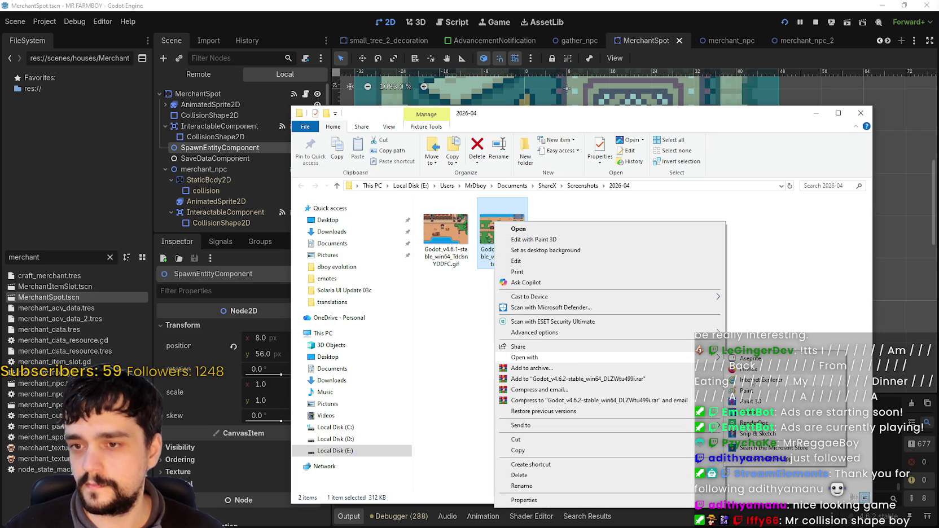
pyautogui.click(750, 357)
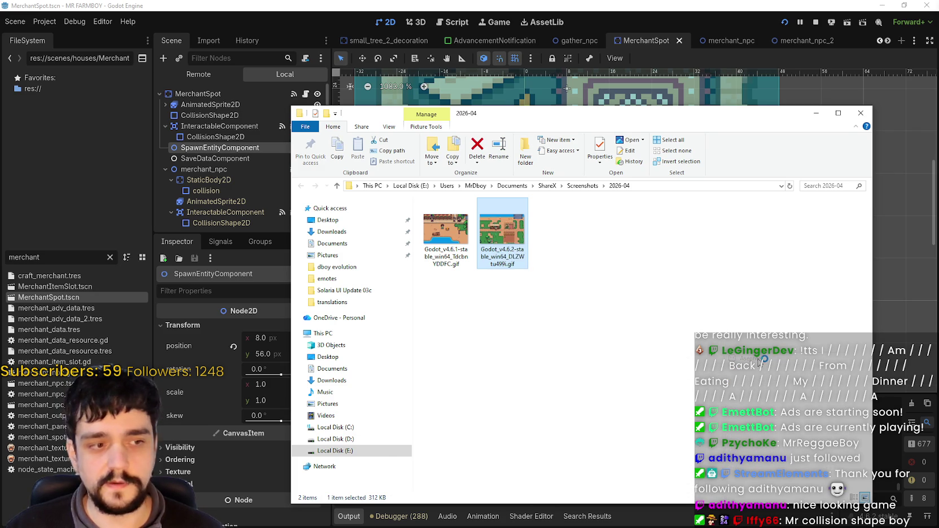
pyautogui.scroll(1, 613, 272)
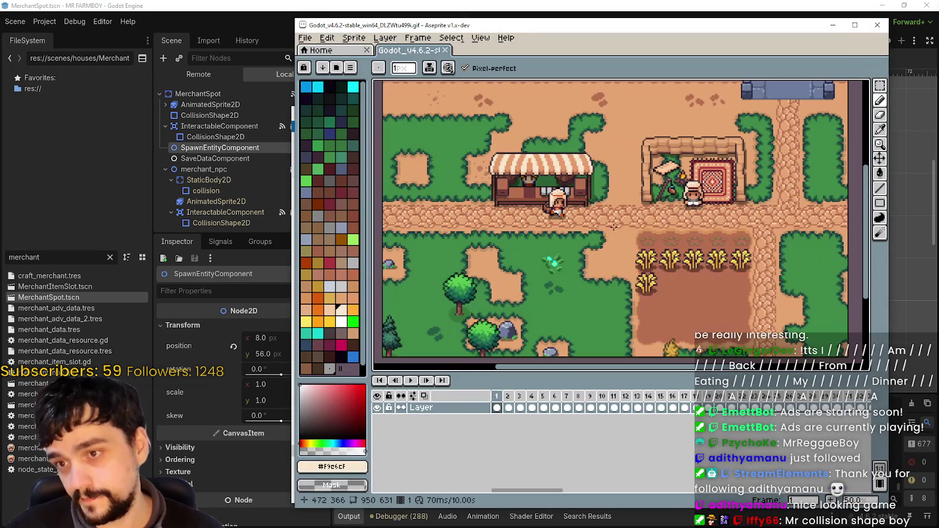
# Maximize Aseprite, zoom the canvas, and select the timeline frames from 38 onward
pyautogui.click(855, 25)
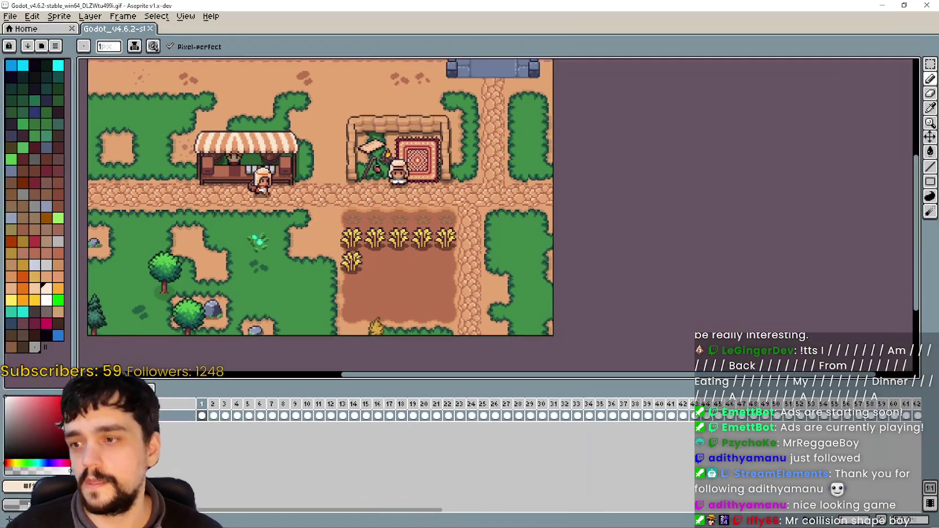
pyautogui.scroll(2, 485, 258)
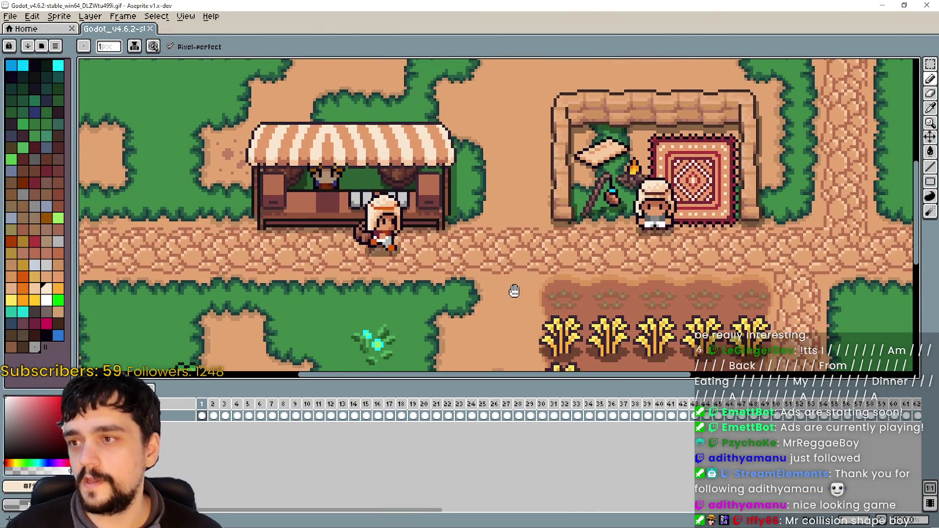
pyautogui.scroll(-2, 476, 289)
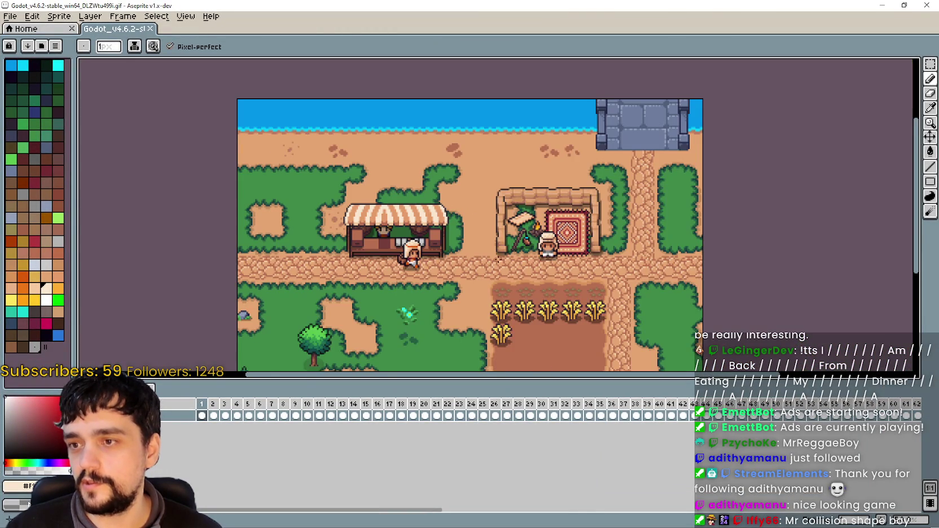
pyautogui.scroll(-2, 498, 259)
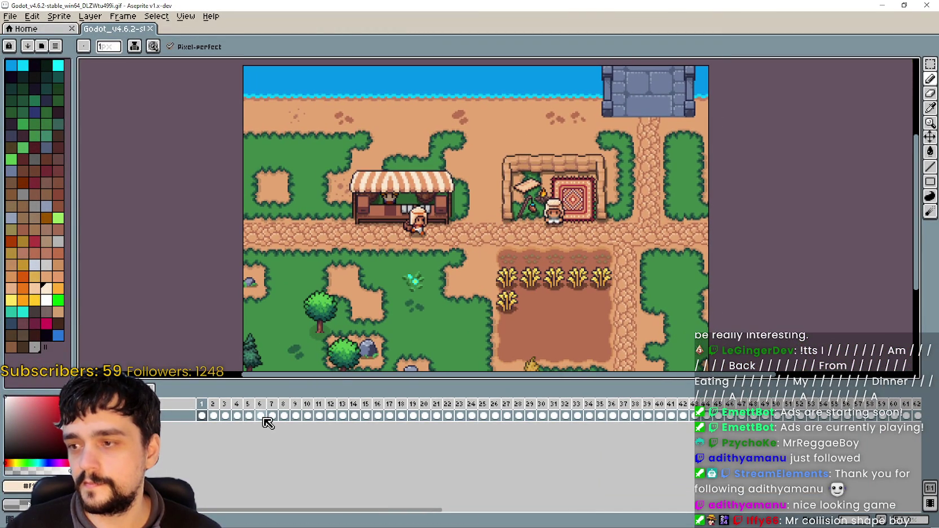
pyautogui.moveTo(207, 416)
pyautogui.mouseDown()
pyautogui.moveTo(398, 422)
pyautogui.moveTo(623, 444)
pyautogui.moveTo(479, 449)
pyautogui.moveTo(663, 436)
pyautogui.moveTo(444, 454)
pyautogui.moveTo(578, 447)
pyautogui.moveTo(481, 440)
pyautogui.moveTo(660, 425)
pyautogui.moveTo(910, 424)
pyautogui.moveTo(308, 415)
pyautogui.moveTo(497, 414)
pyautogui.moveTo(621, 430)
pyautogui.moveTo(446, 429)
pyautogui.moveTo(637, 431)
pyautogui.moveTo(218, 442)
pyautogui.moveTo(480, 445)
pyautogui.moveTo(545, 436)
pyautogui.moveTo(555, 420)
pyautogui.moveTo(627, 416)
pyautogui.mouseUp()
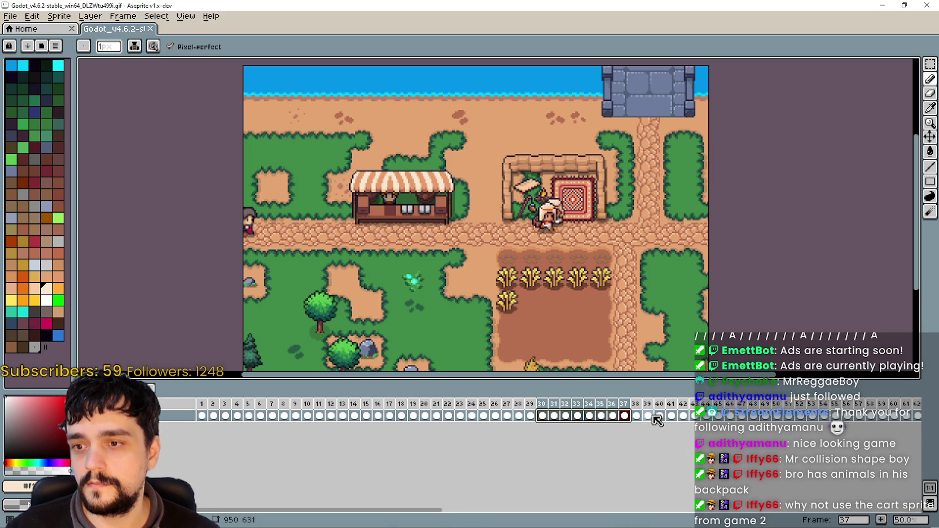
pyautogui.moveTo(641, 417)
pyautogui.mouseDown()
pyautogui.moveTo(905, 416)
pyautogui.moveTo(936, 427)
pyautogui.moveTo(807, 422)
pyautogui.moveTo(872, 424)
pyautogui.moveTo(854, 423)
pyautogui.mouseUp()
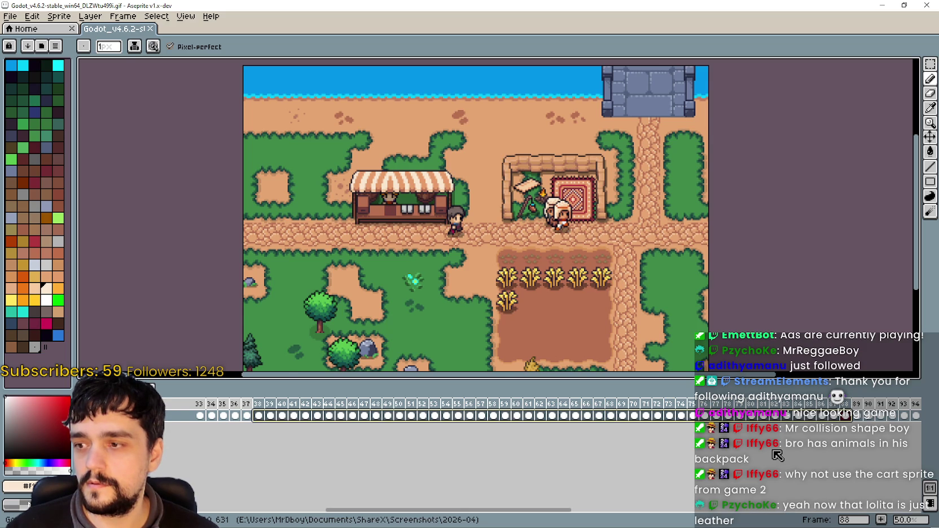
# Try clearing frames 38 onward, undo it, and replay the animation from frame 1
pyautogui.press('Delete')
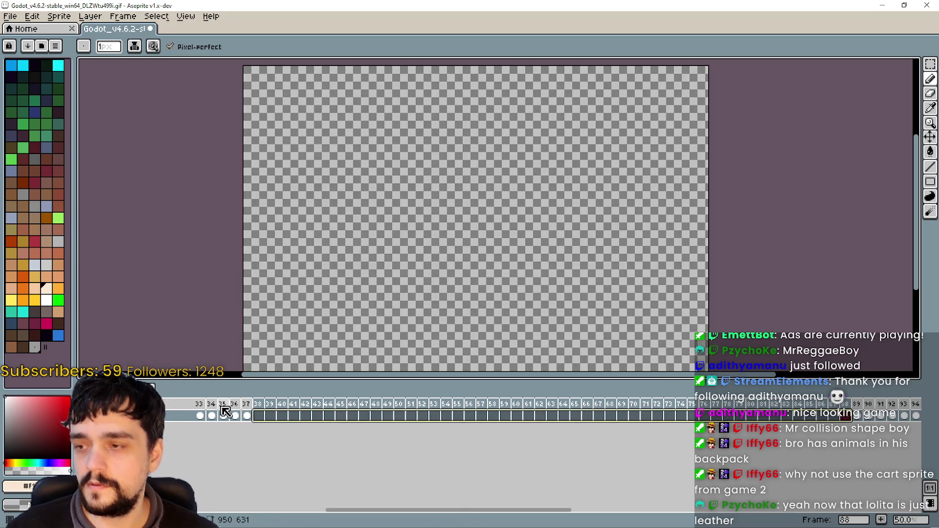
pyautogui.moveTo(265, 410); pyautogui.dragTo(869, 417)
pyautogui.hotkey('ctrl', 'z')
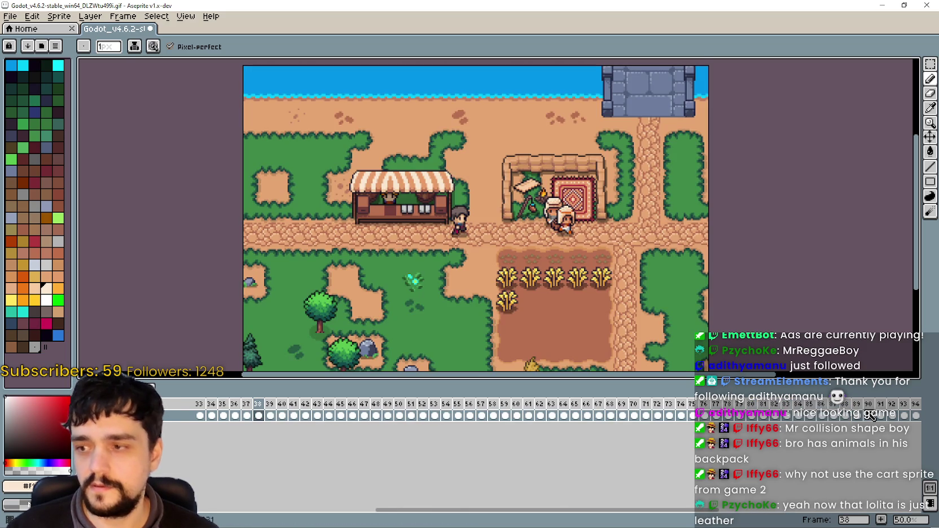
pyautogui.press('Home')
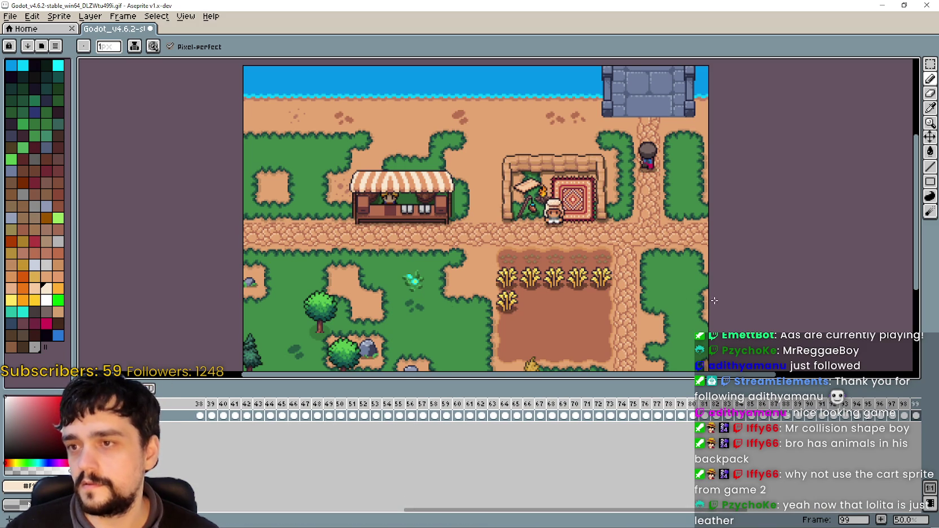
pyautogui.press('Return')
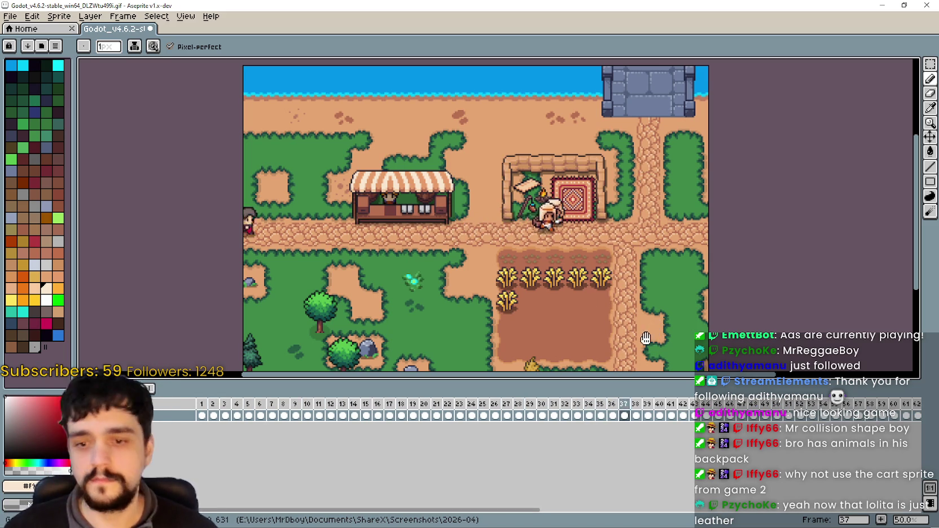
pyautogui.click(58, 15)
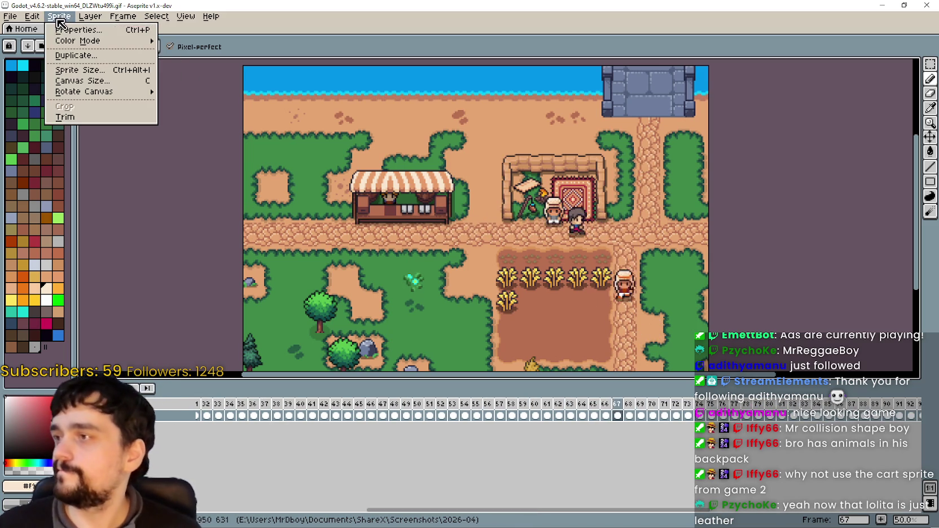
# In Canvas Size, set the left border to -300
pyautogui.click(78, 86)
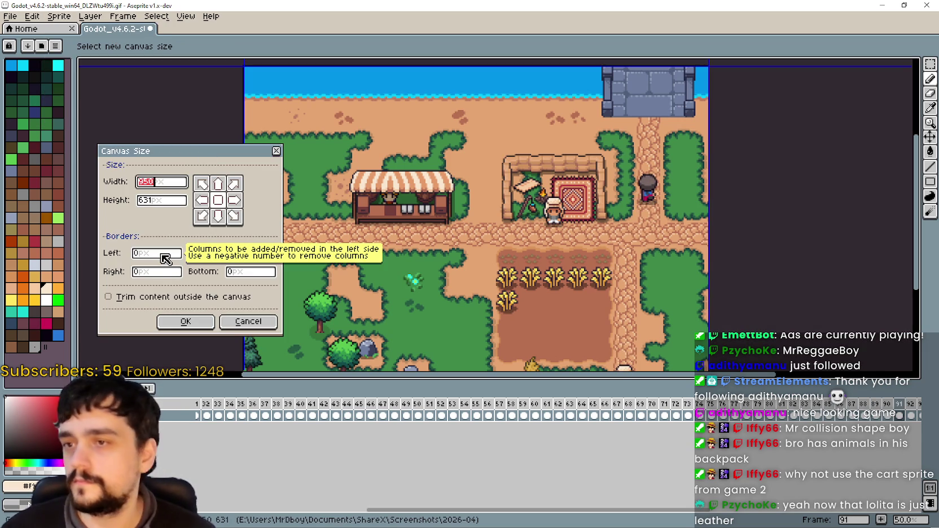
pyautogui.click(160, 255)
pyautogui.write('1')
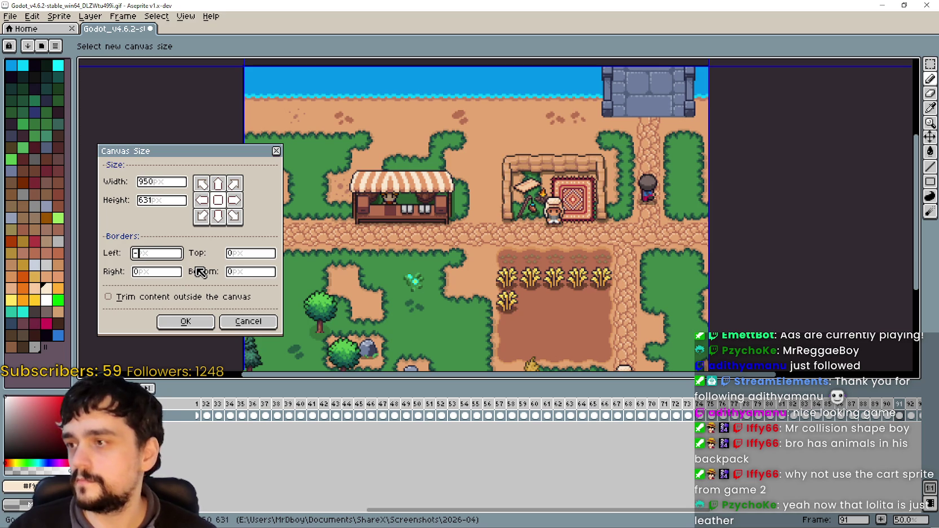
pyautogui.write('100')
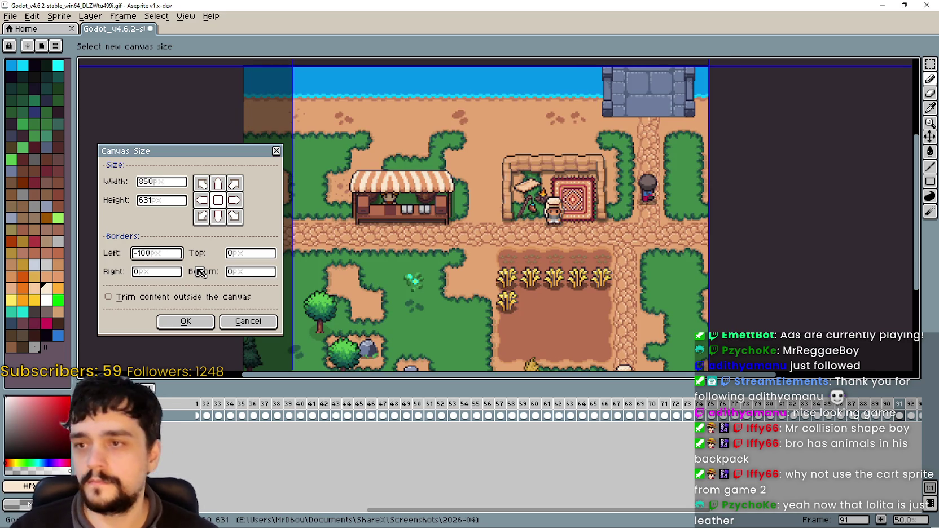
pyautogui.press('BackSpace')
pyautogui.press('BackSpace')
pyautogui.press('BackSpace')
pyautogui.write('200')
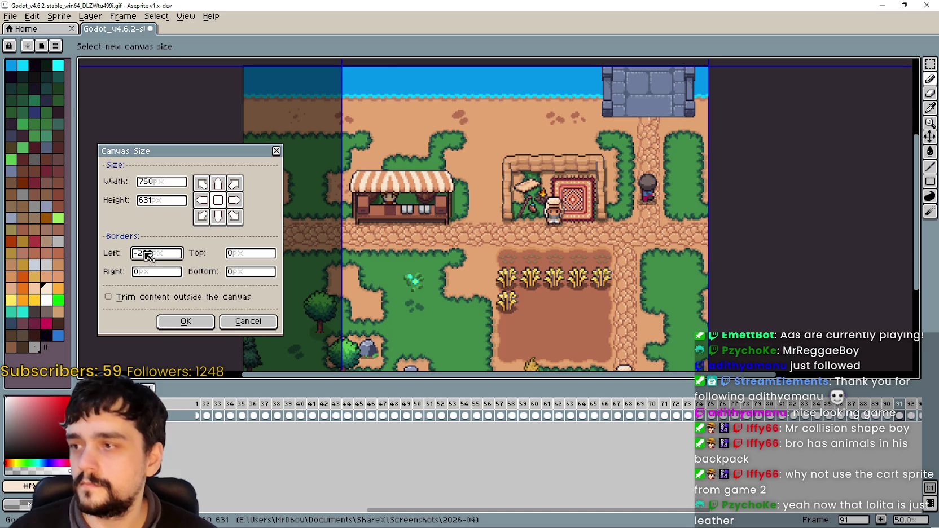
pyautogui.press('BackSpace')
pyautogui.write('3')
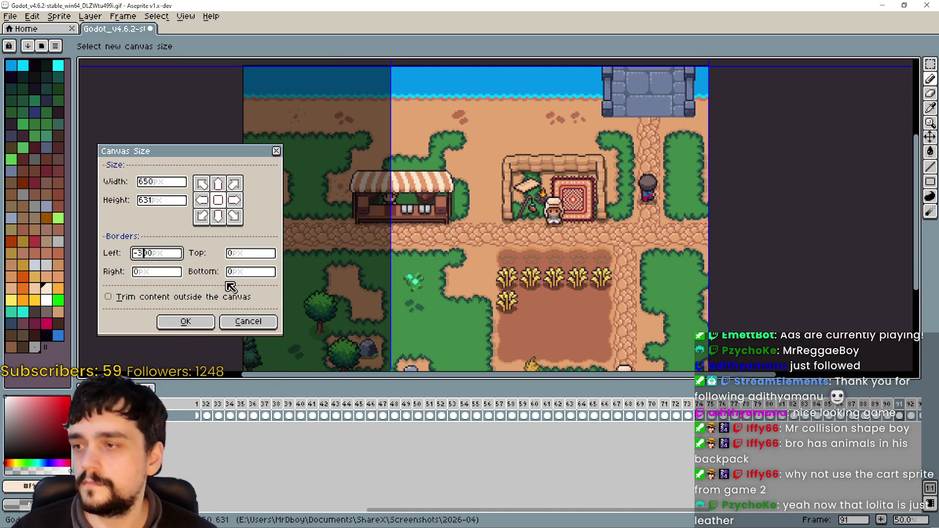
pyautogui.scroll(-2, 504, 303)
pyautogui.scroll(2, 505, 303)
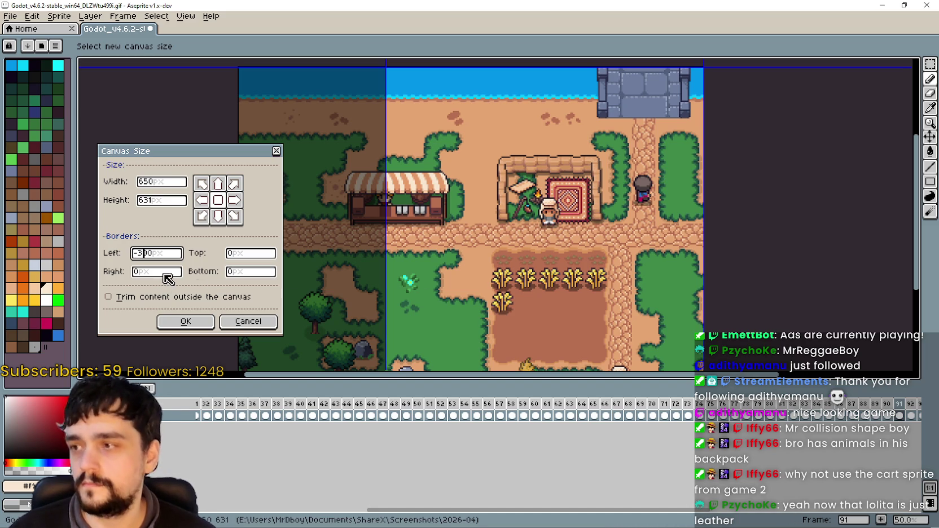
pyautogui.scroll(-1, 502, 264)
pyautogui.scroll(1, 499, 260)
# Set top -150 and bottom -100, cropping the canvas to 650×381 pixels
pyautogui.click(252, 257)
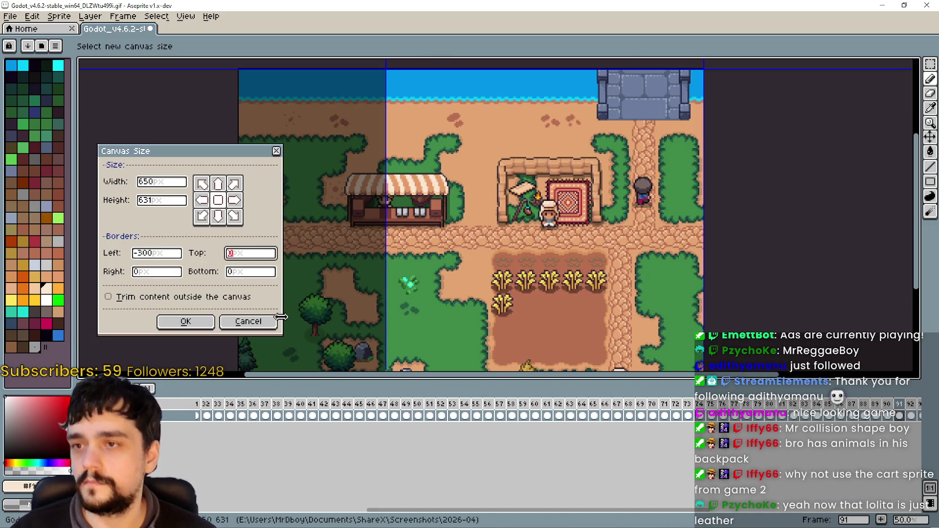
pyautogui.write('-200')
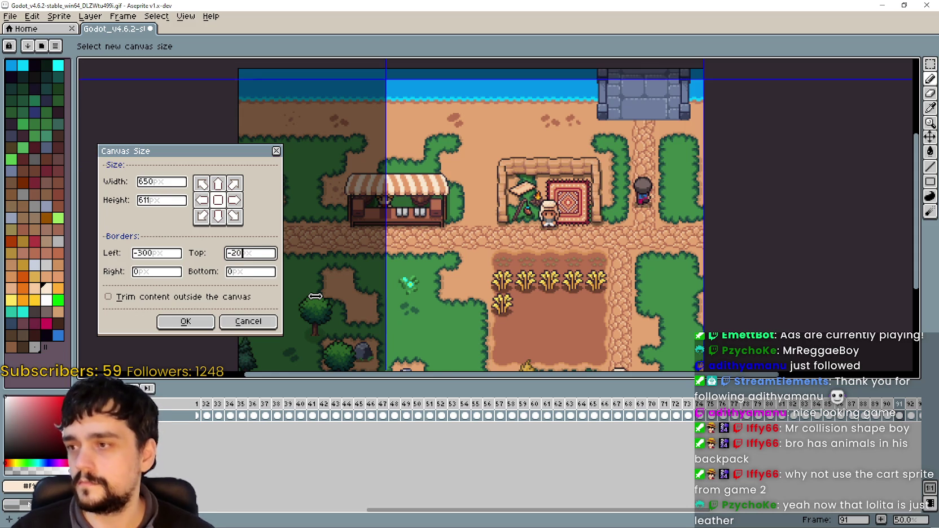
pyautogui.press('BackSpace')
pyautogui.press('BackSpace')
pyautogui.press('BackSpace')
pyautogui.write('150')
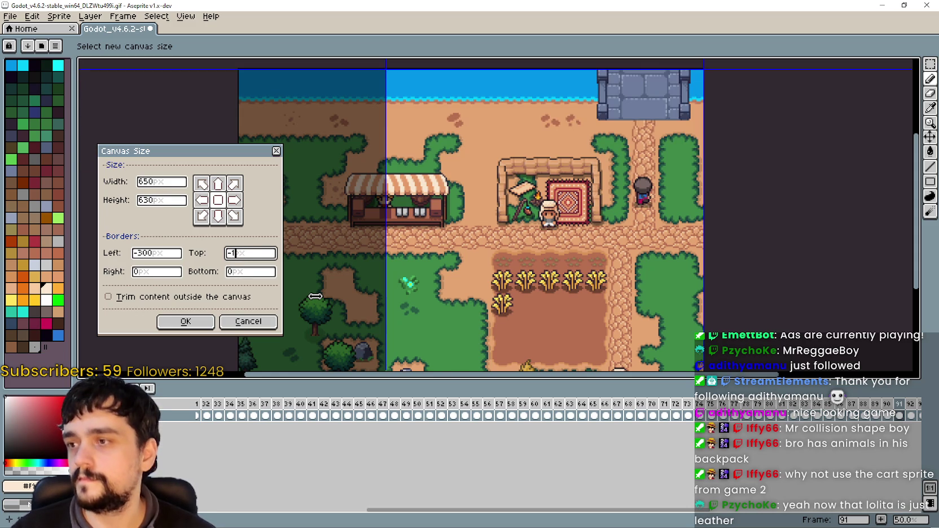
pyautogui.click(255, 272)
pyautogui.write('-2')
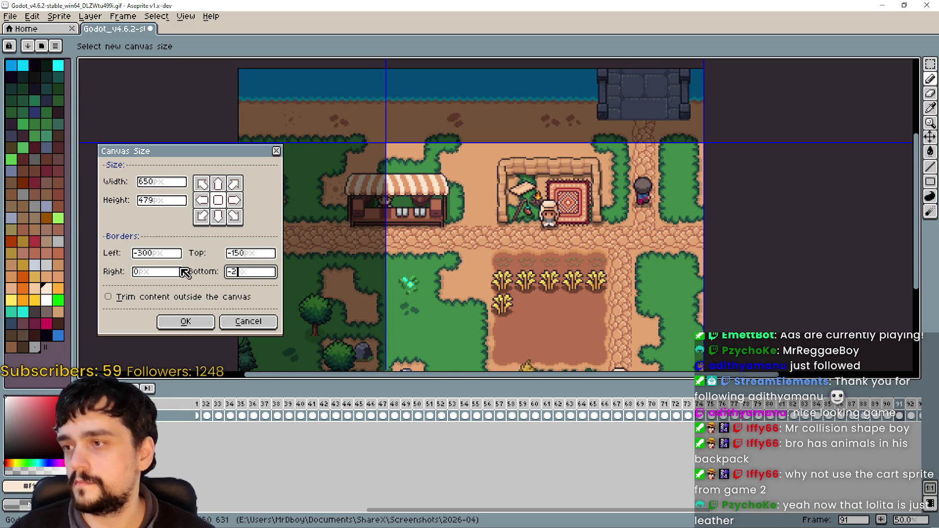
pyautogui.write('00')
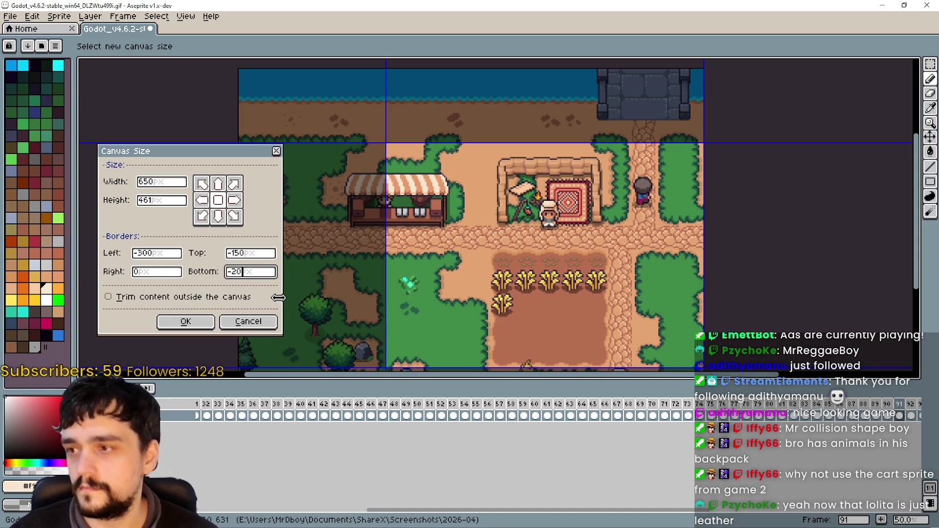
pyautogui.press('BackSpace')
pyautogui.press('BackSpace')
pyautogui.press('BackSpace')
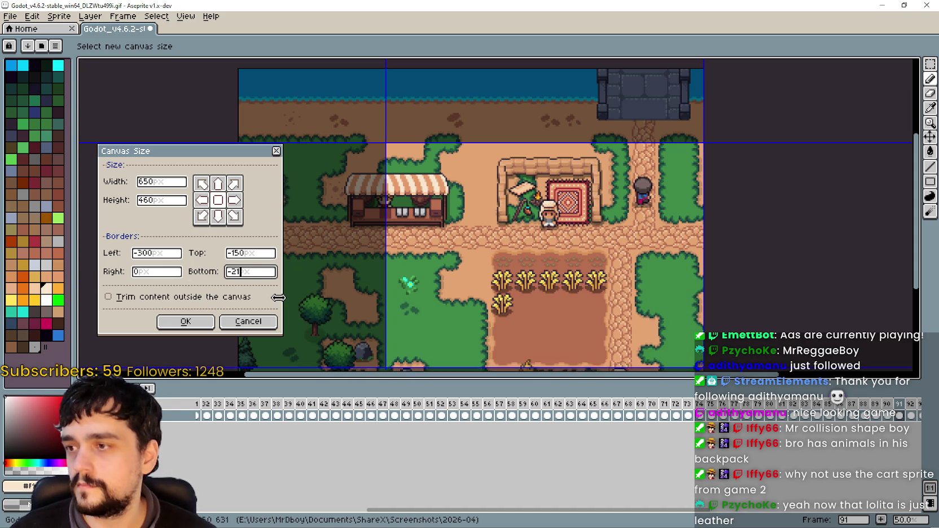
pyautogui.write('100')
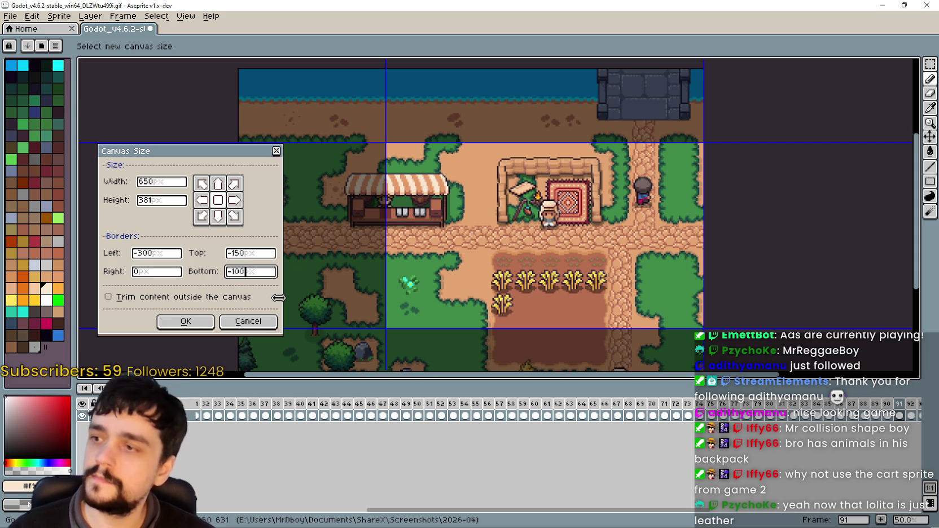
pyautogui.click(198, 323)
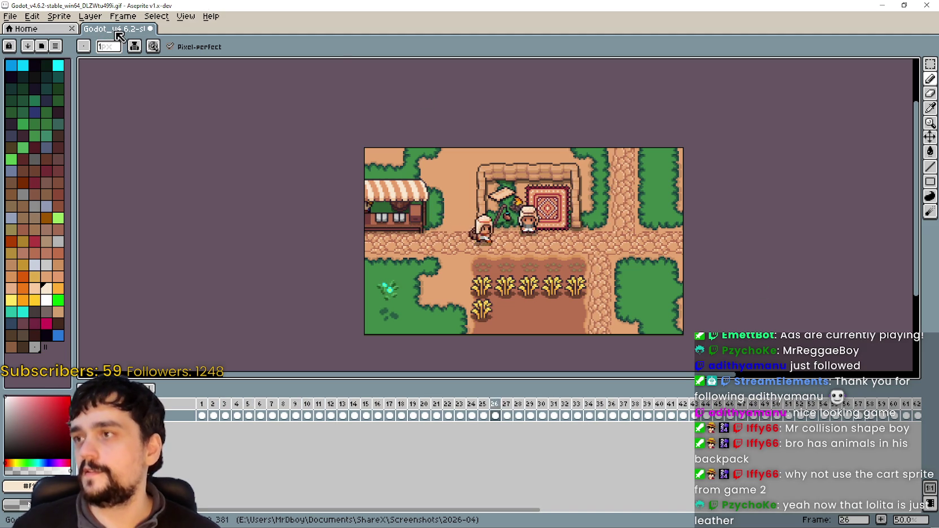
# Save the cropped GIF with the default GIF options and close Aseprite
pyautogui.hotkey('ctrl', 's')
pyautogui.click(519, 314)
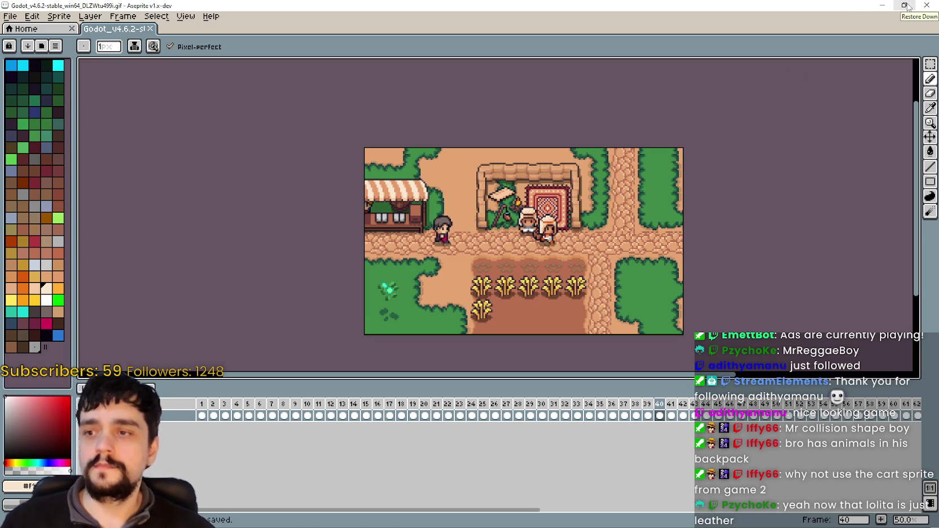
pyautogui.click(921, 4)
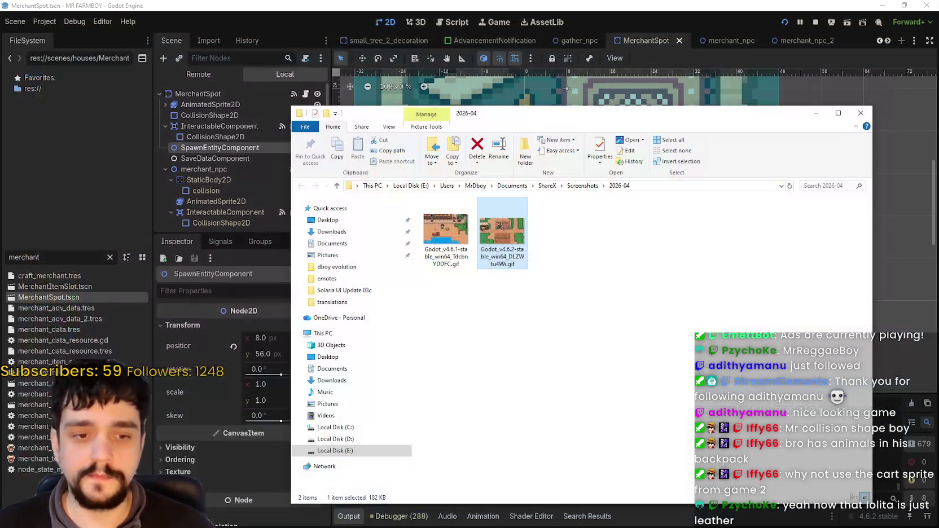
# Drag the cropped GIF out of Explorer and bring up Steam's MR FARMBOY community hub
pyautogui.moveTo(510, 236); pyautogui.dragTo(85, 395)
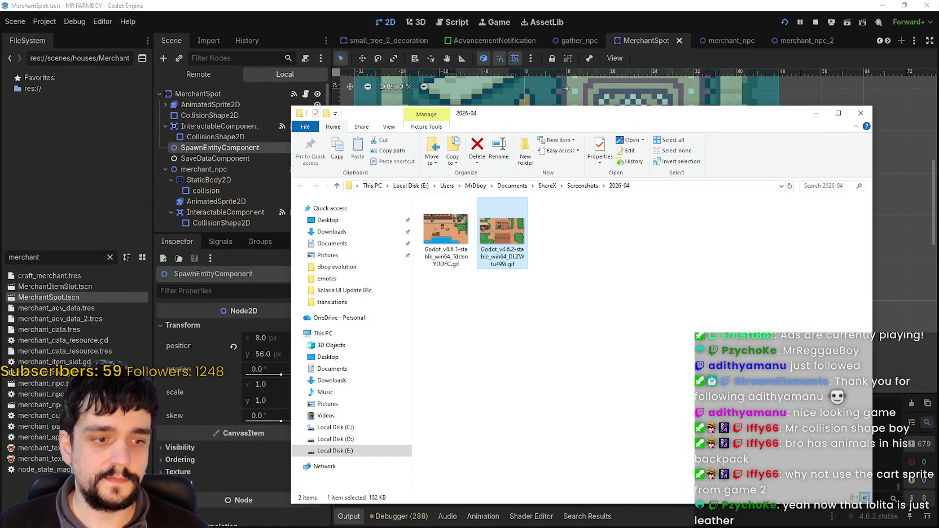
pyautogui.hotkey('alt', 'Tab')
pyautogui.click(751, 108)
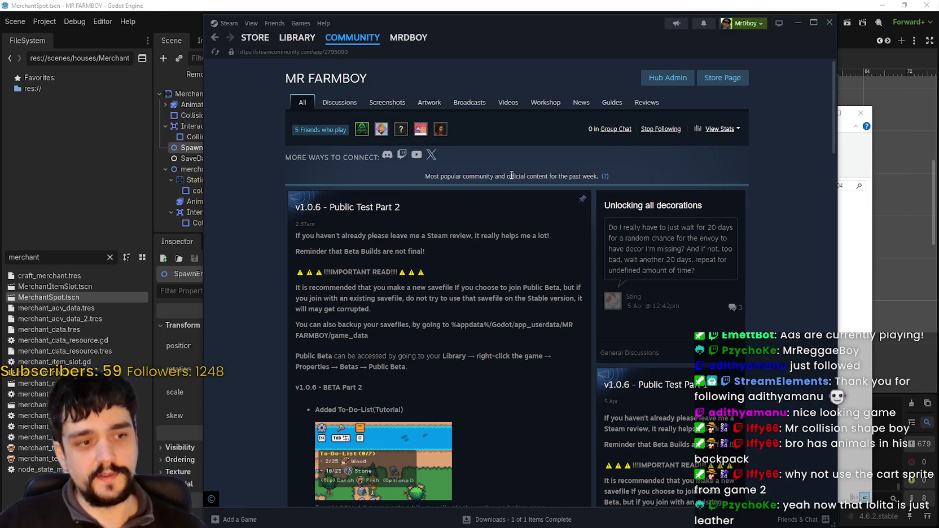
# Open the 'v1.0.6 - Public Test Part 2' event for editing from the community hub events list
pyautogui.click(682, 81)
pyautogui.click(477, 285)
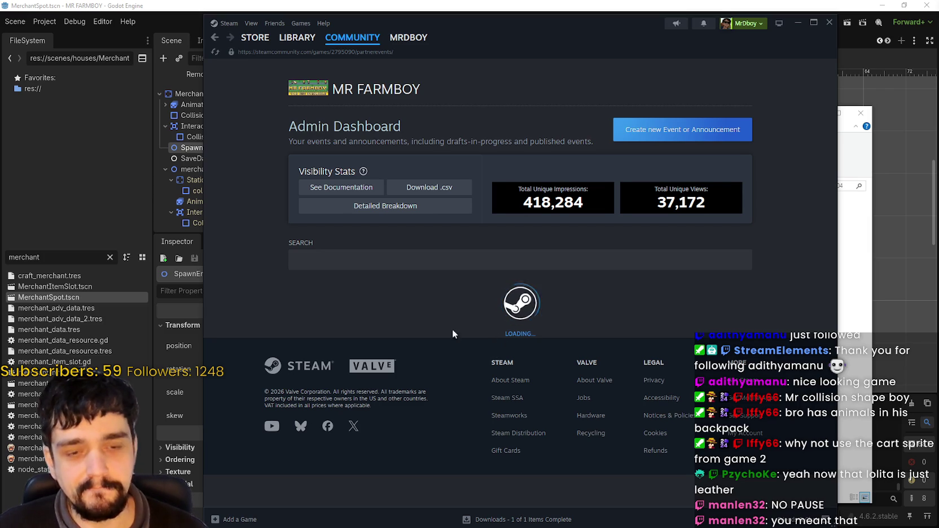
pyautogui.scroll(-6, 399, 340)
pyautogui.scroll(-4, 399, 340)
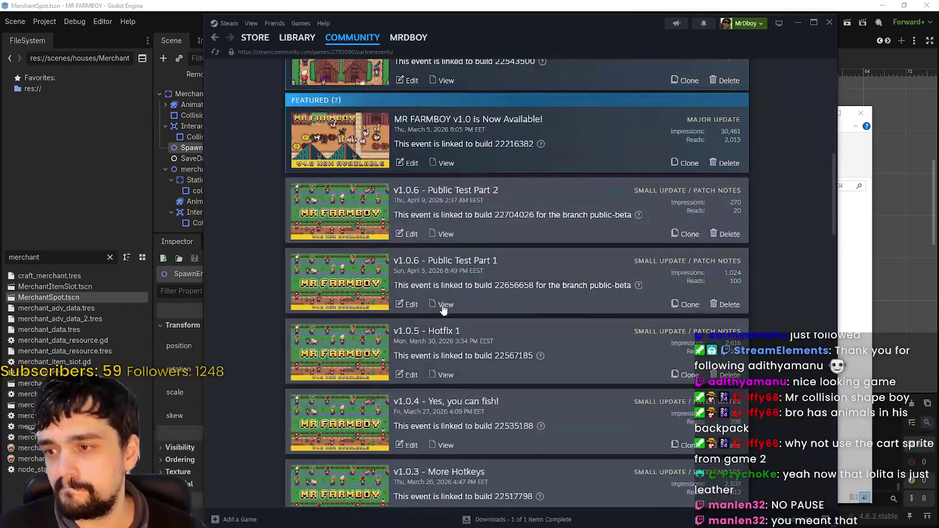
pyautogui.click(407, 235)
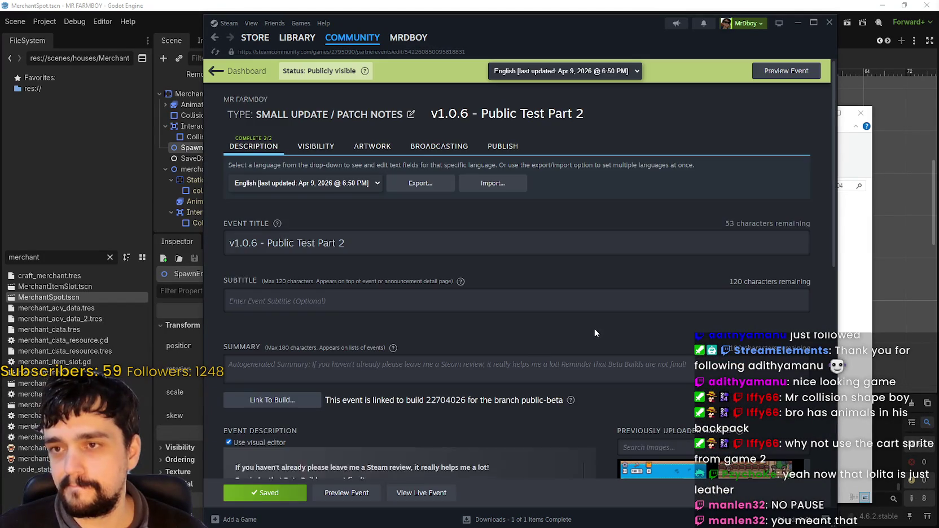
pyautogui.scroll(-10, 592, 325)
pyautogui.scroll(-3, 549, 321)
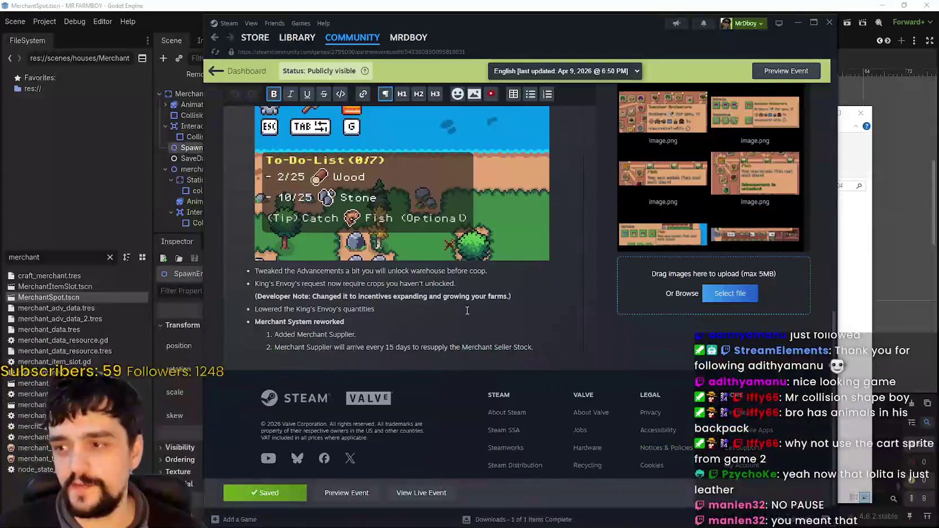
# Embed the cropped merchant GIF on a new line below the Seller Stock note
pyautogui.click(408, 334)
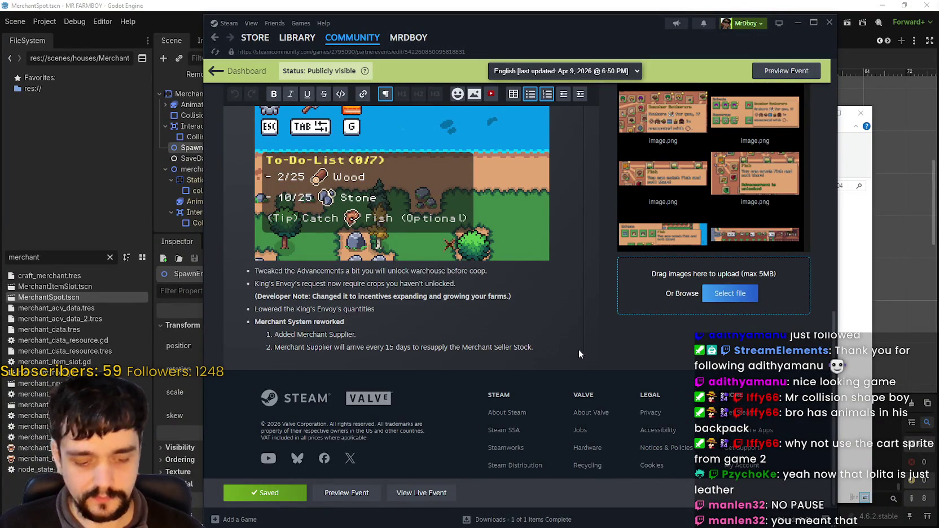
pyautogui.press('Return')
pyautogui.click(844, 110)
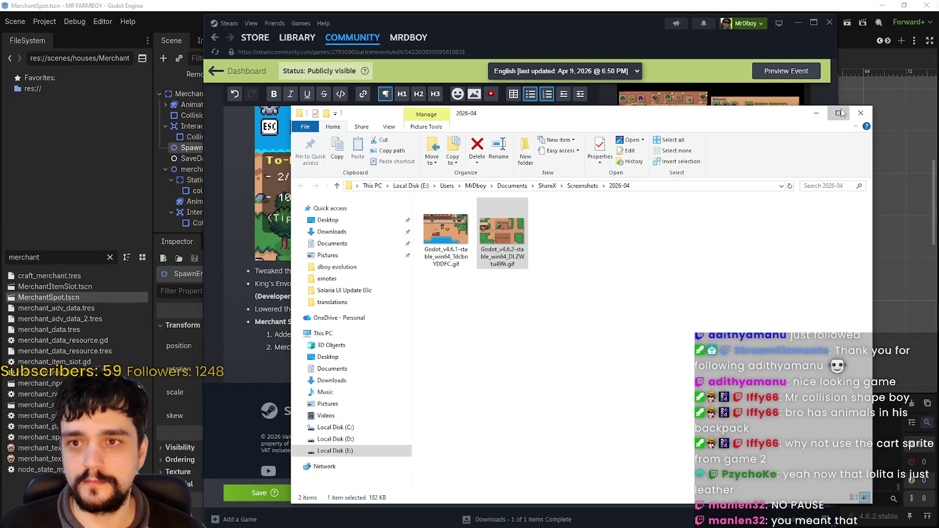
pyautogui.moveTo(497, 110); pyautogui.dragTo(779, 111)
pyautogui.click(785, 256)
pyautogui.moveTo(785, 257)
pyautogui.mouseDown()
pyautogui.moveTo(268, 338)
pyautogui.moveTo(279, 361)
pyautogui.mouseUp()
pyautogui.scroll(-3, 511, 349)
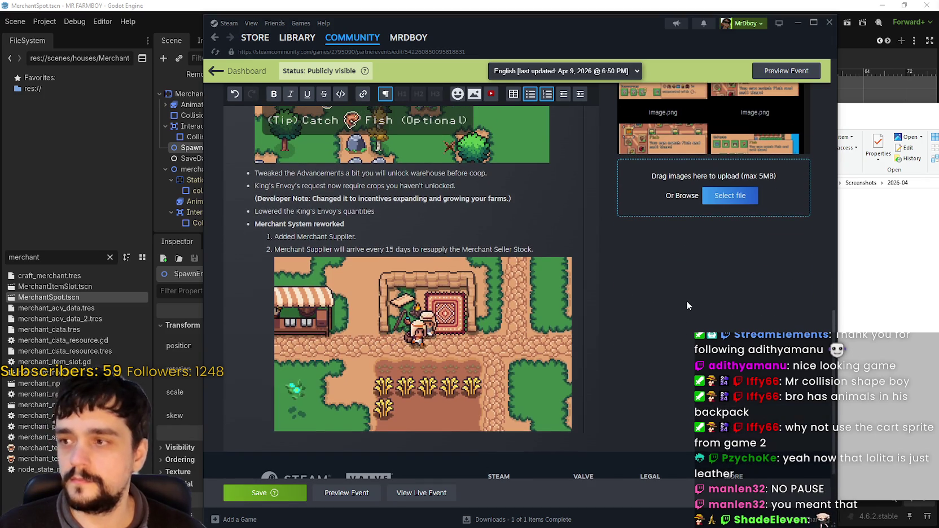
pyautogui.scroll(1, 681, 305)
pyautogui.scroll(1, 681, 310)
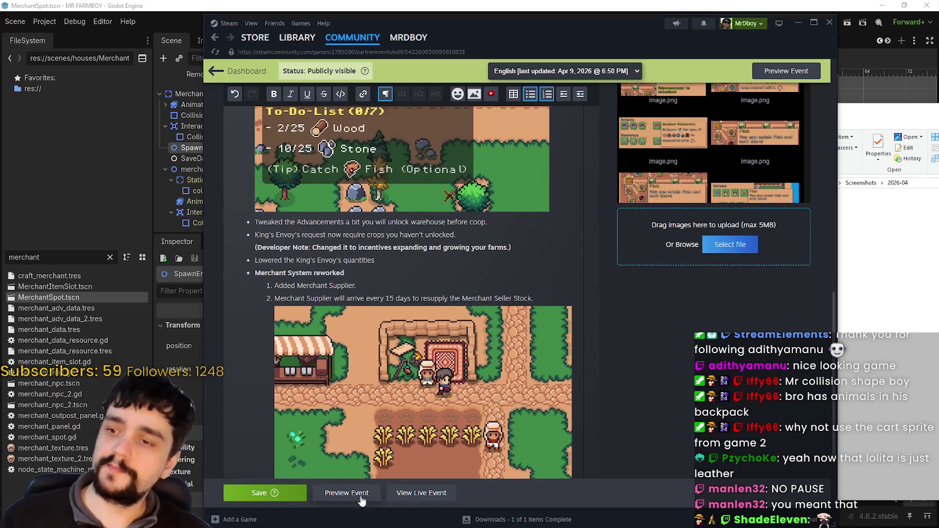
# Save the edited event past the pre-save warning, then switch back to Godot
pyautogui.click(258, 494)
pyautogui.click(597, 339)
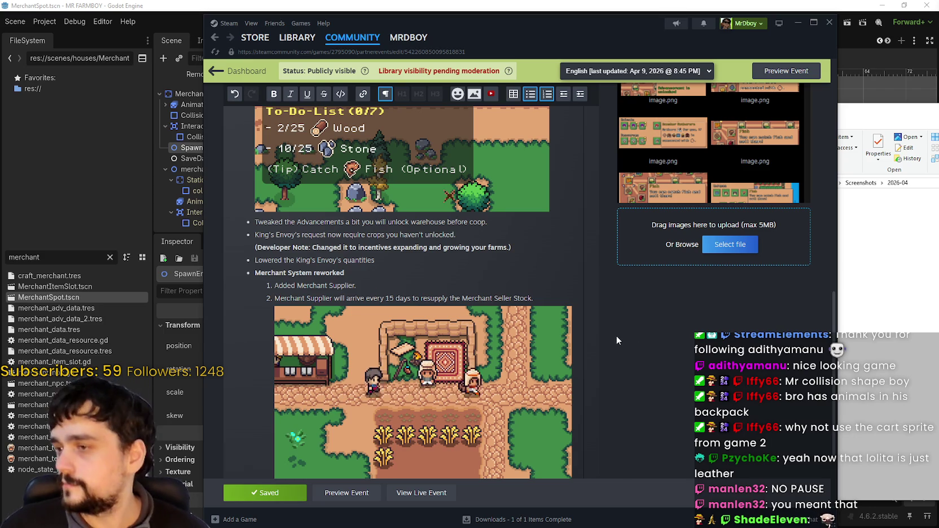
pyautogui.scroll(-2, 612, 330)
pyautogui.scroll(2, 613, 339)
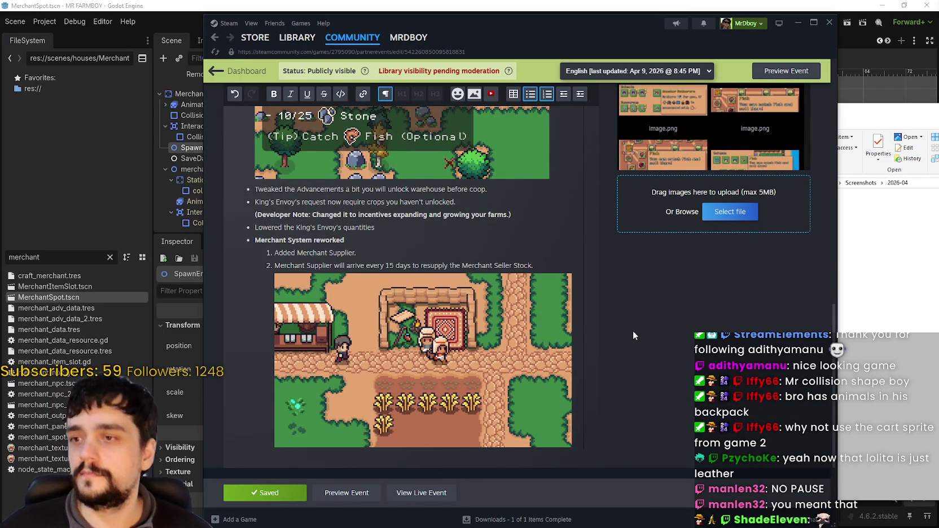
pyautogui.scroll(2, 631, 338)
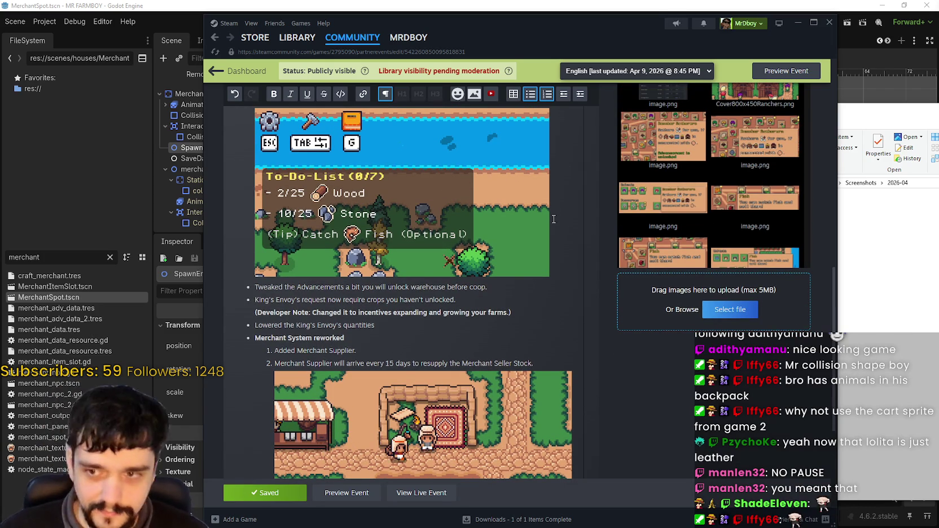
pyautogui.hotkey('alt', 'Tab')
pyautogui.scroll(-2, 589, 205)
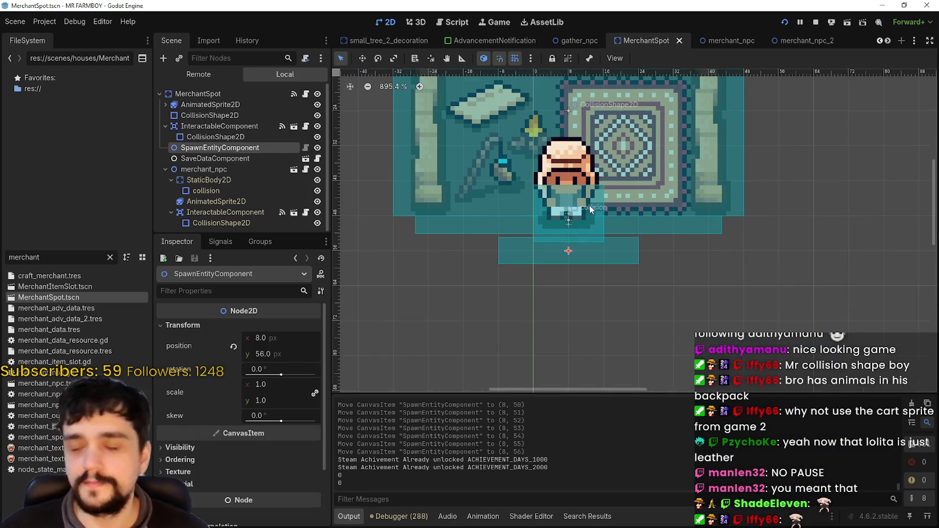
# Switch to the merchant_npc_2 scene and open its attached script
pyautogui.scroll(-2, 775, 173)
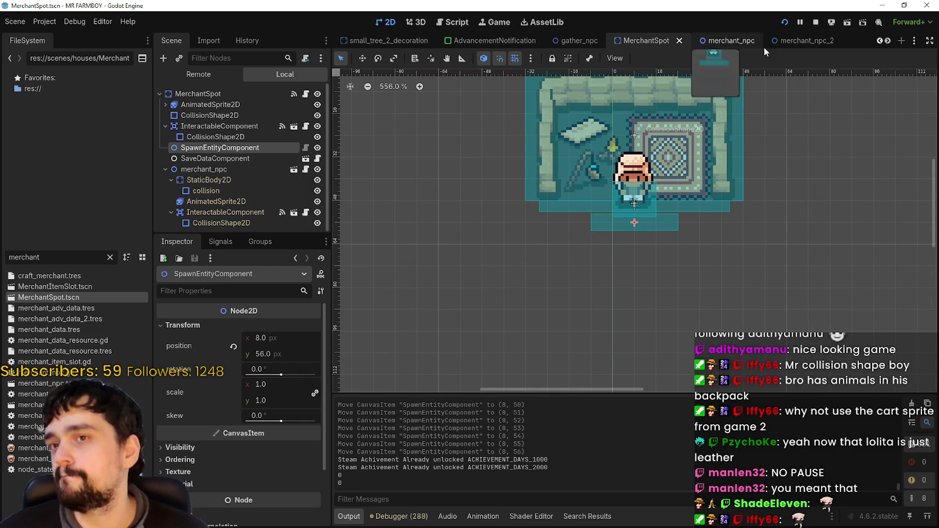
pyautogui.click(792, 39)
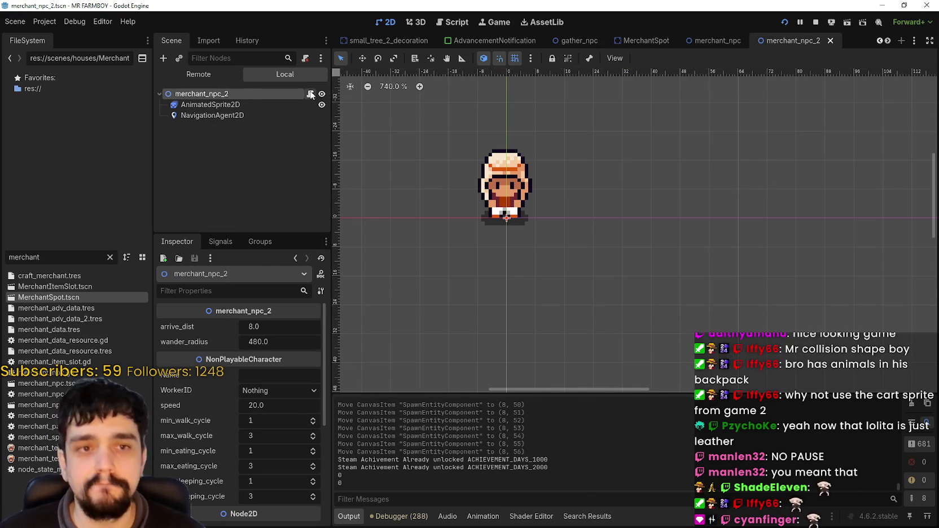
pyautogui.click(310, 93)
pyautogui.scroll(-6, 505, 173)
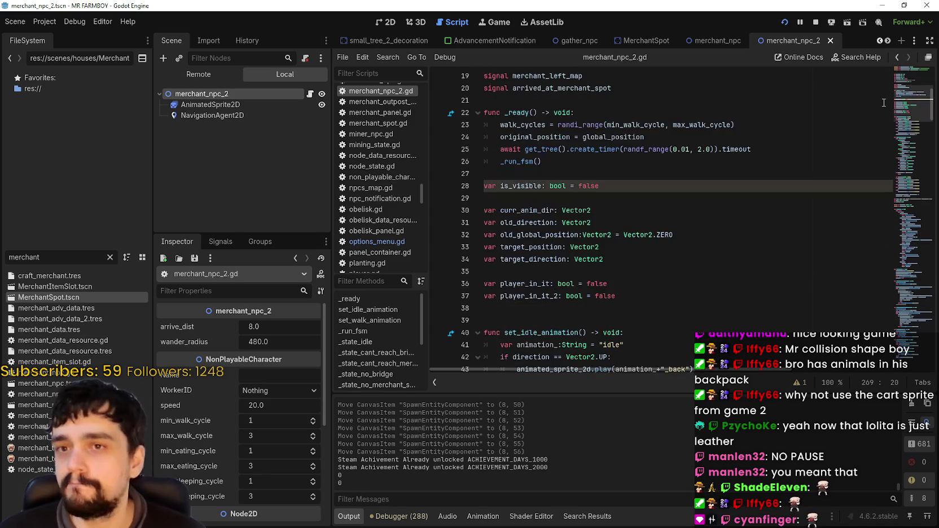
pyautogui.scroll(-5, 904, 127)
pyautogui.scroll(-1, 904, 126)
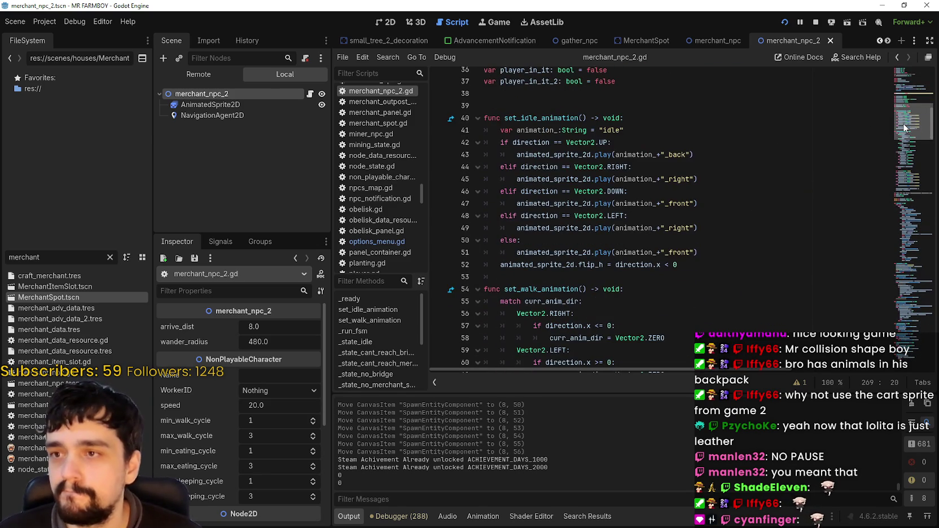
# Highlight set_idle_animation and its direction tests on lines 44, 46 and 48
pyautogui.doubleClick(548, 118)
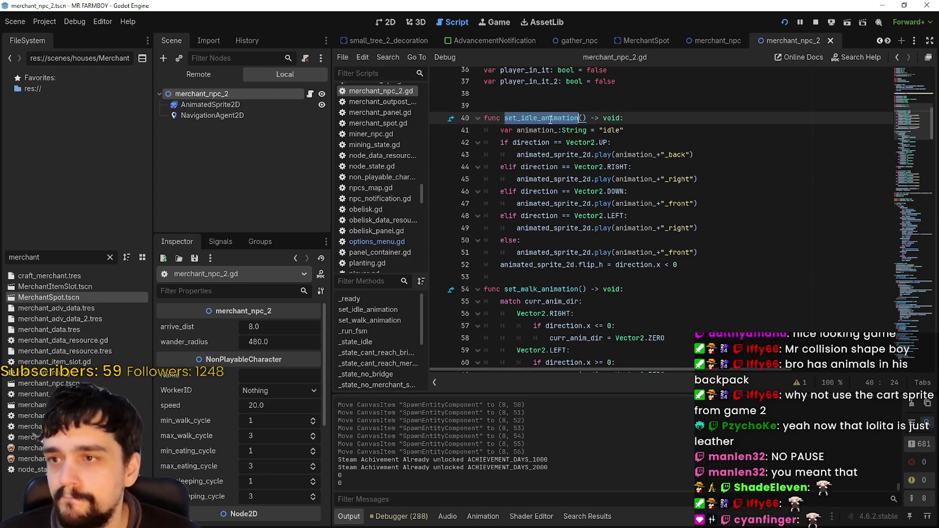
pyautogui.doubleClick(547, 142)
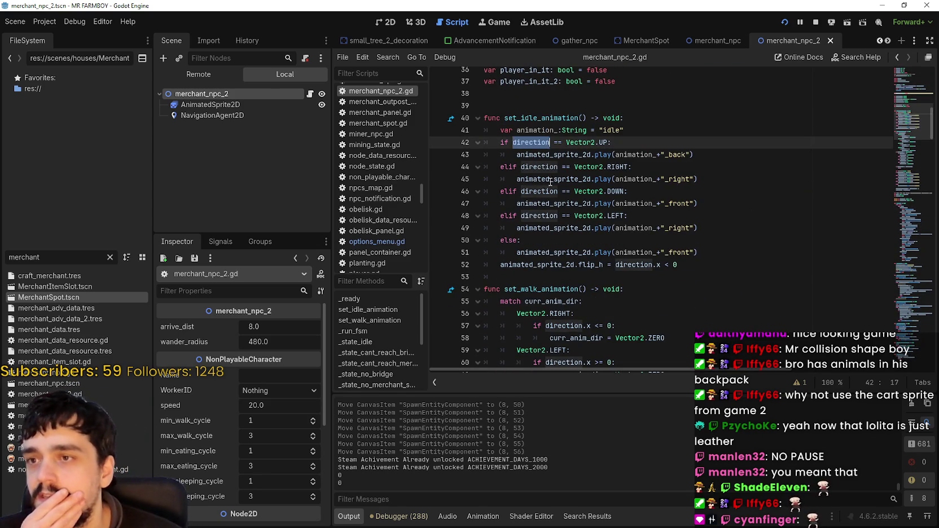
pyautogui.doubleClick(542, 169)
pyautogui.doubleClick(536, 192)
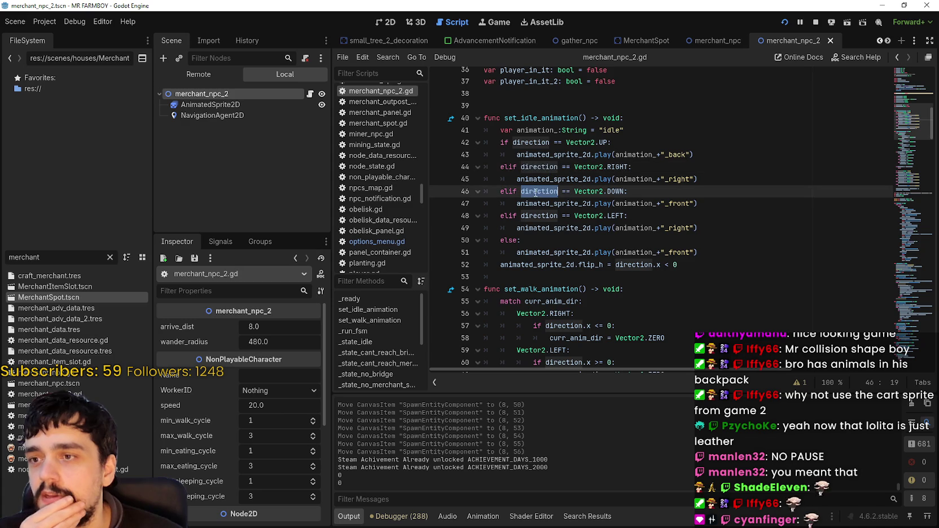
pyautogui.doubleClick(538, 219)
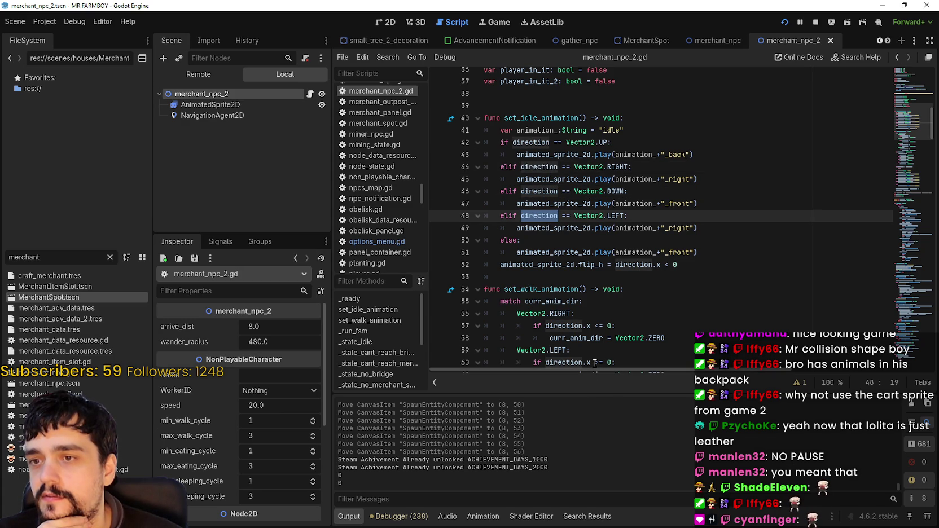
pyautogui.scroll(-11, 584, 309)
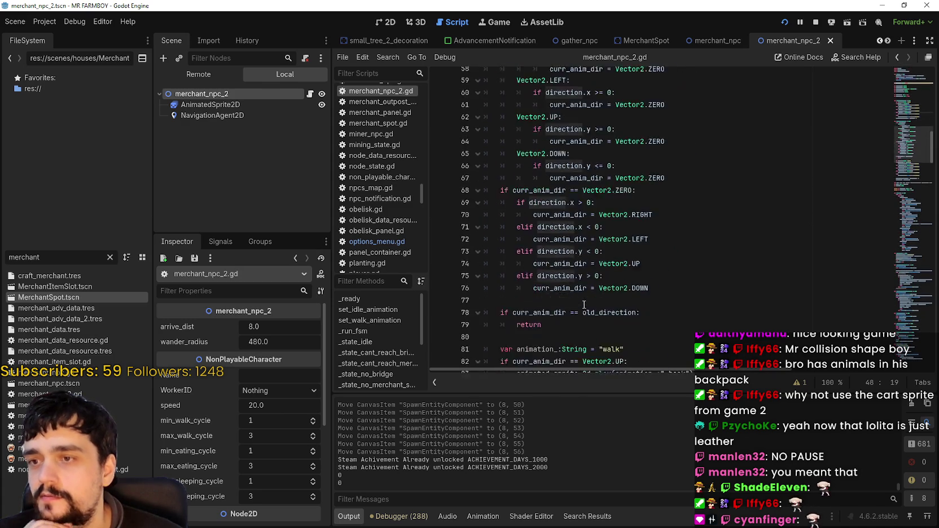
# Stop the running game and load Save 9 from the save list
pyautogui.click(816, 22)
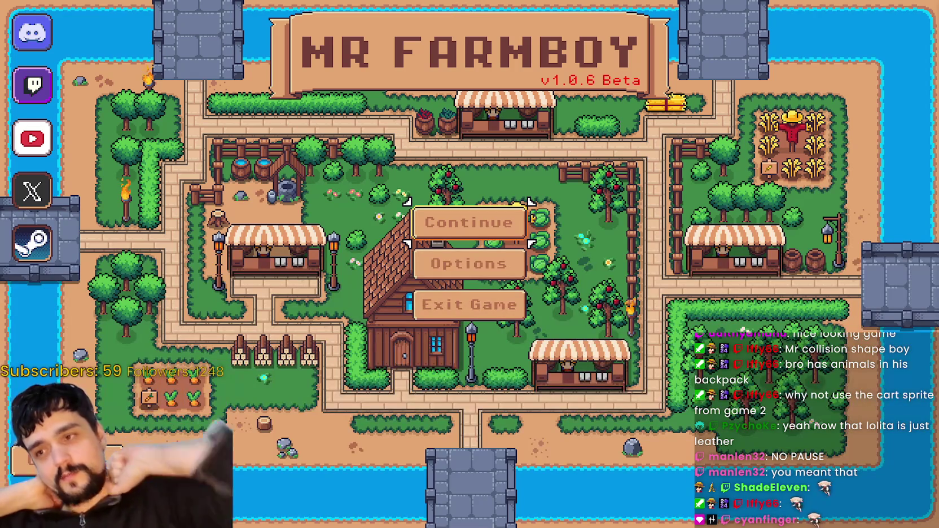
pyautogui.click(468, 222)
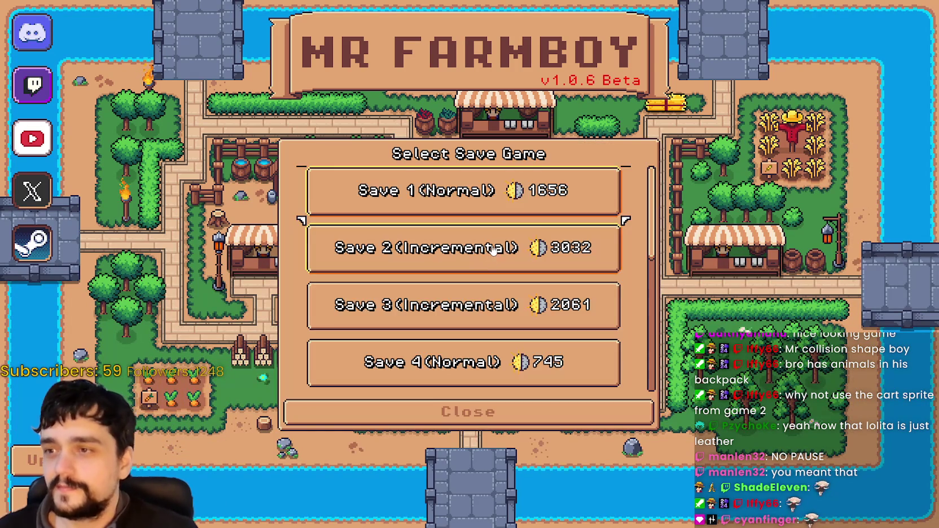
pyautogui.scroll(-3, 494, 278)
pyautogui.scroll(-3, 495, 278)
pyautogui.click(468, 305)
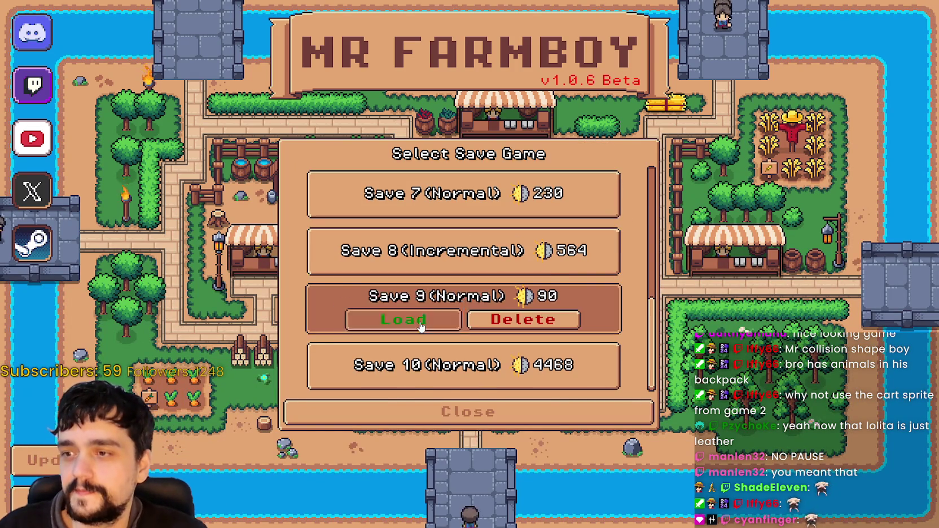
pyautogui.click(405, 320)
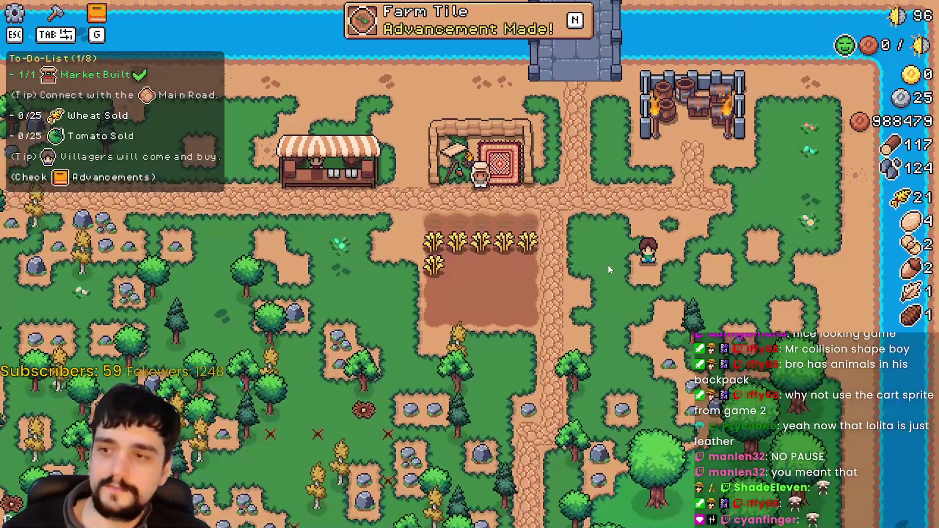
# Close the advancements panel and walk the farmer left, up and down beside the market
pyautogui.press('g')
pyautogui.click(729, 63)
pyautogui.press('a')
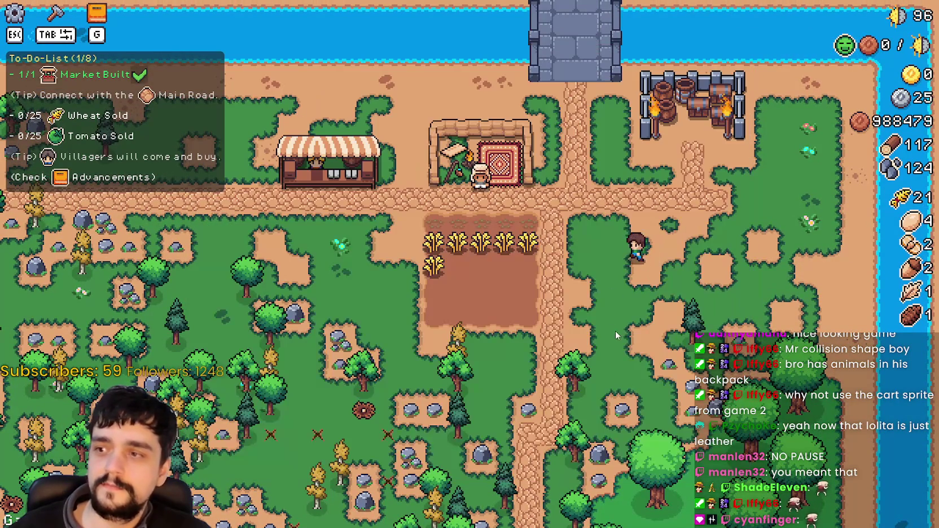
pyautogui.press('w')
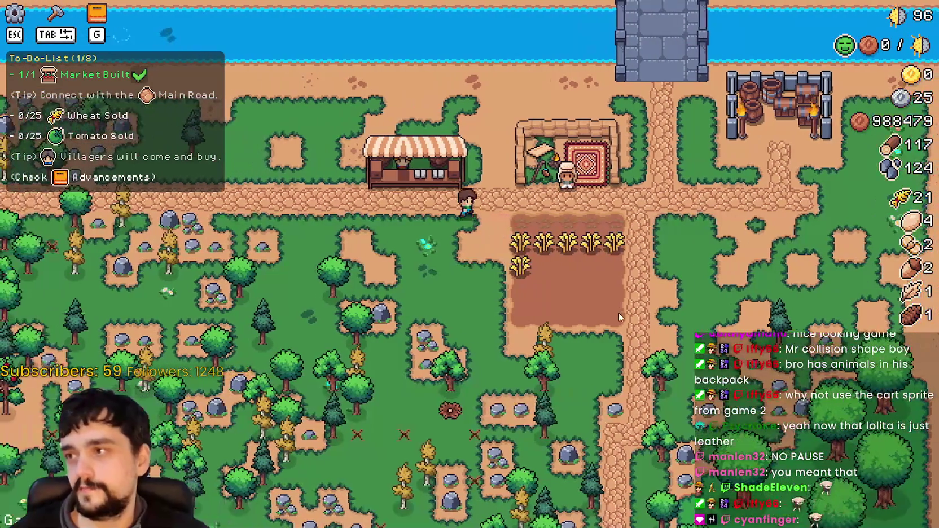
pyautogui.press('s')
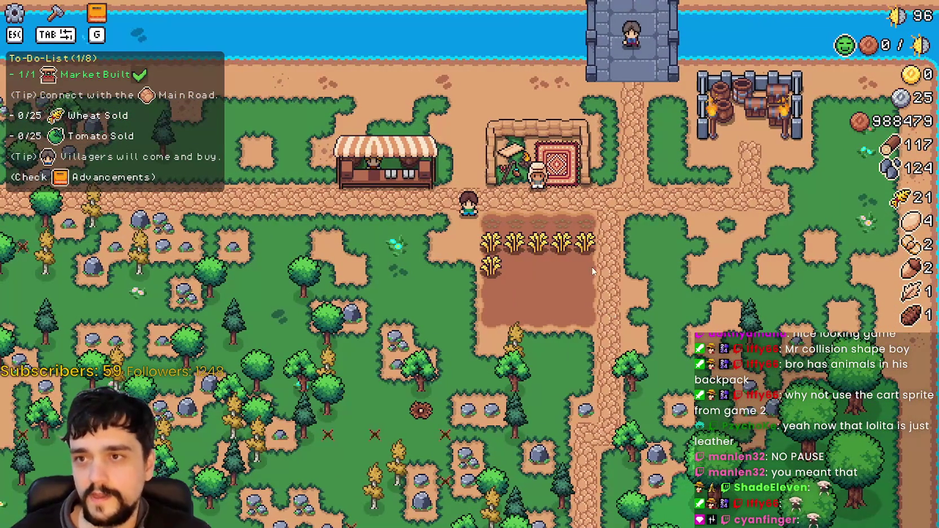
pyautogui.hotkey('alt', 'Tab')
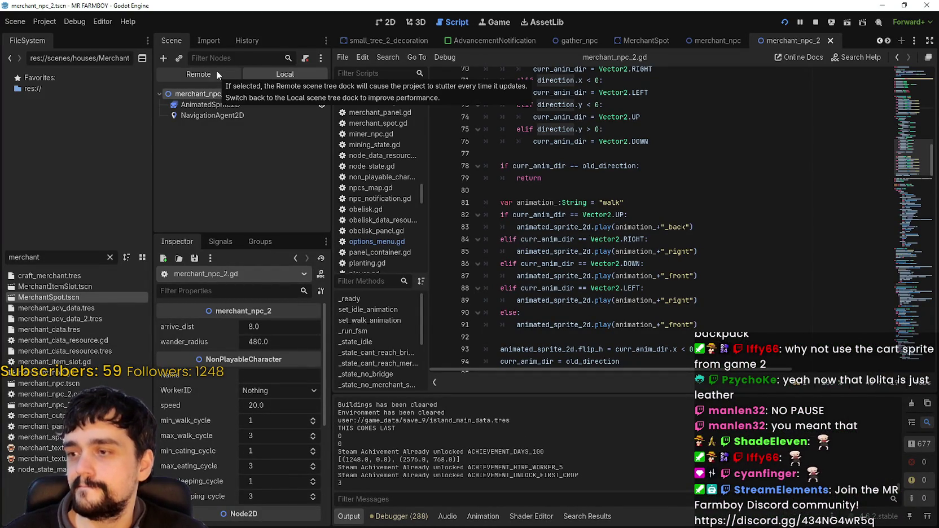
# Open the MerchantSpot root node's script and scroll down to merchant_show
pyautogui.click(653, 46)
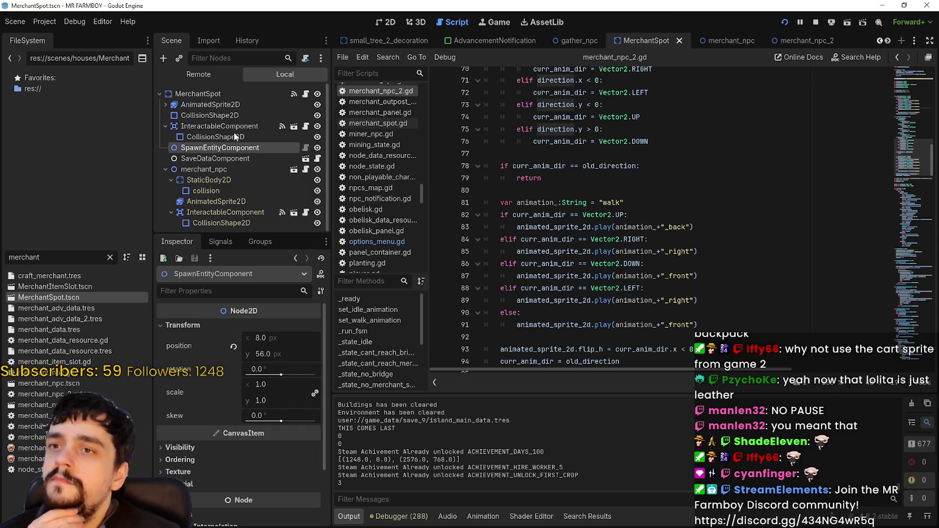
pyautogui.click(307, 94)
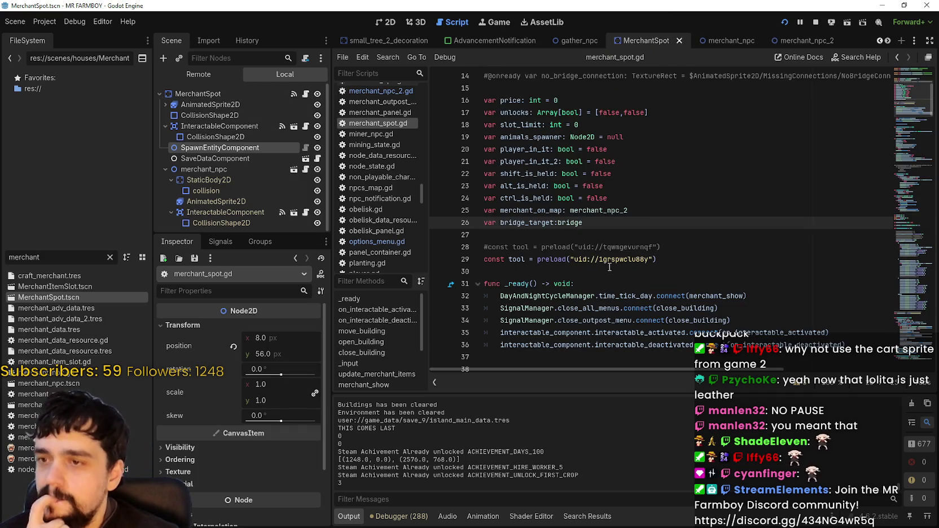
pyautogui.scroll(-5, 623, 233)
pyautogui.scroll(-15, 623, 233)
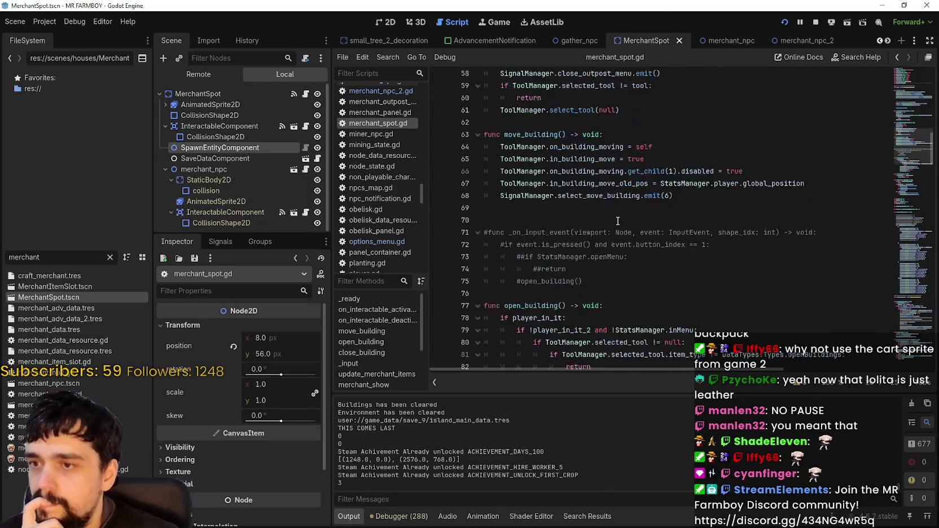
pyautogui.scroll(-20, 615, 215)
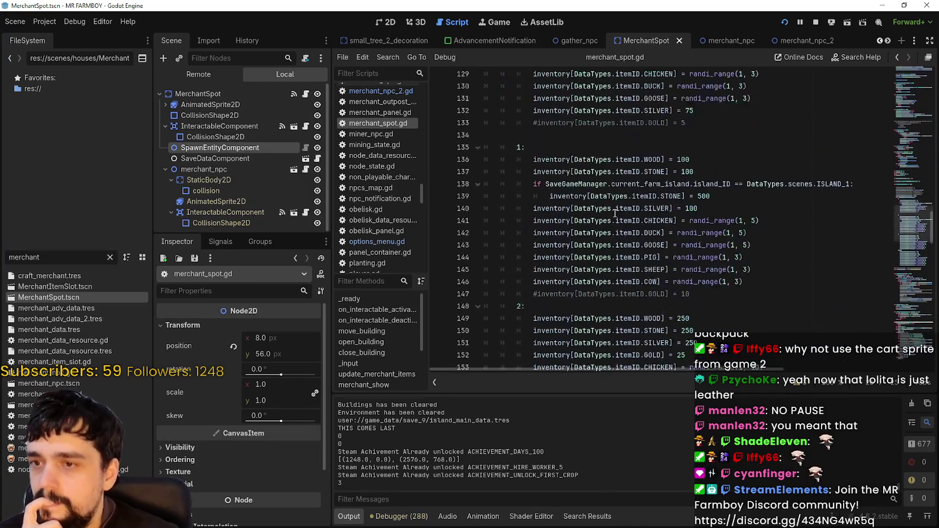
pyautogui.scroll(-3, 614, 210)
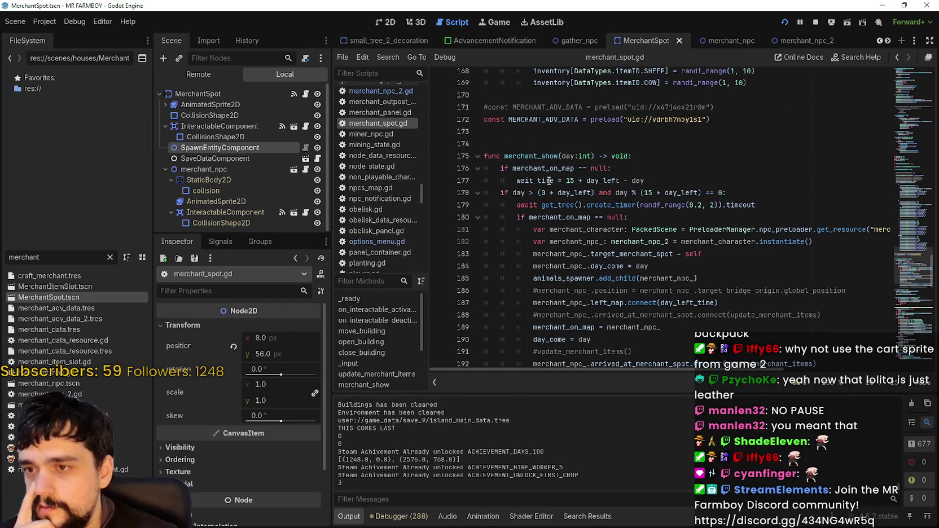
# Highlight day_left and wait_time, then search the script for wait_time's other occurrence
pyautogui.doubleClick(672, 194)
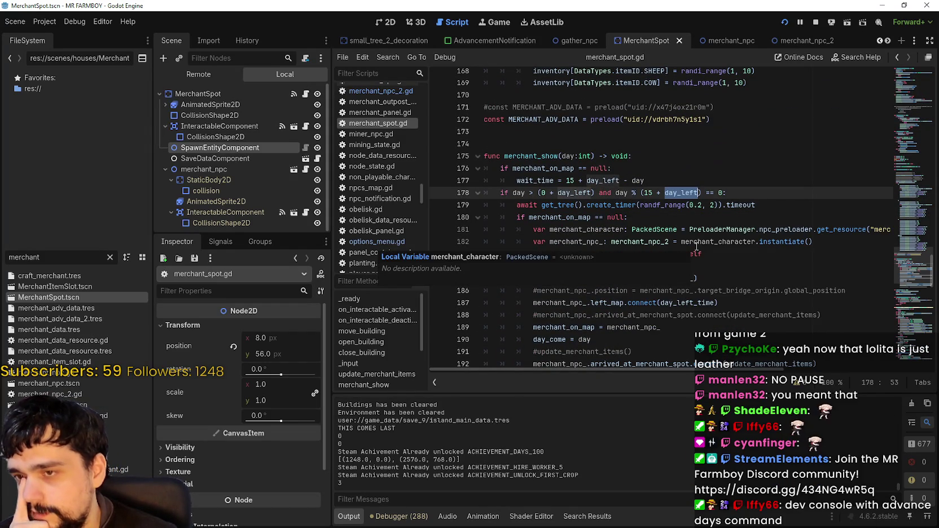
pyautogui.doubleClick(527, 182)
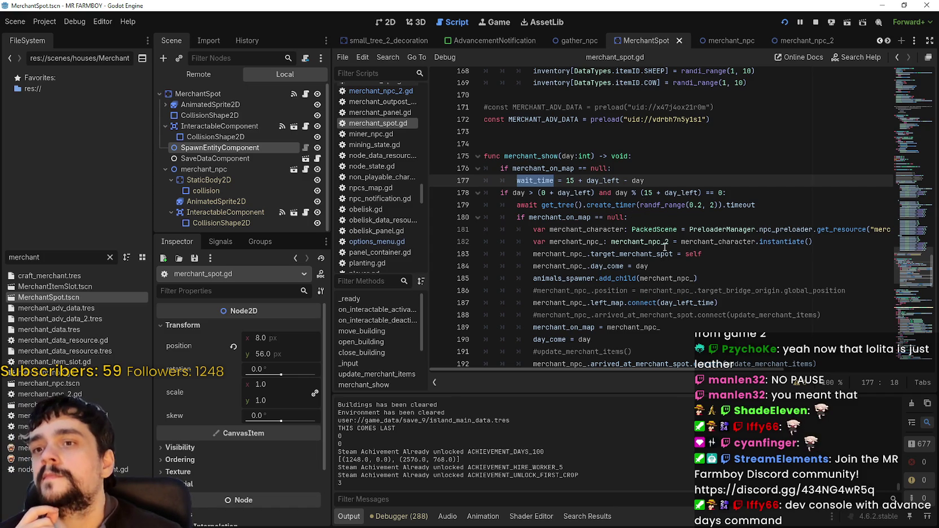
pyautogui.scroll(-4, 665, 247)
pyautogui.scroll(6, 562, 228)
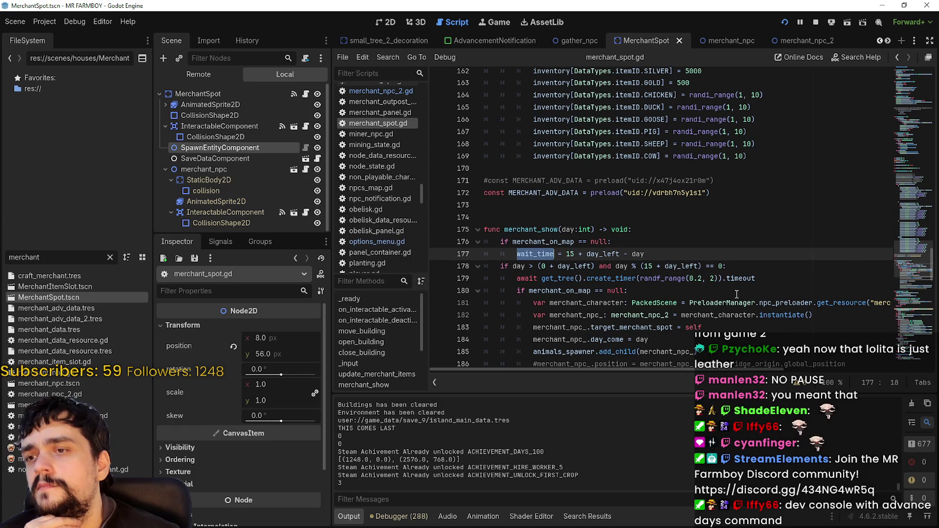
pyautogui.scroll(-2, 736, 292)
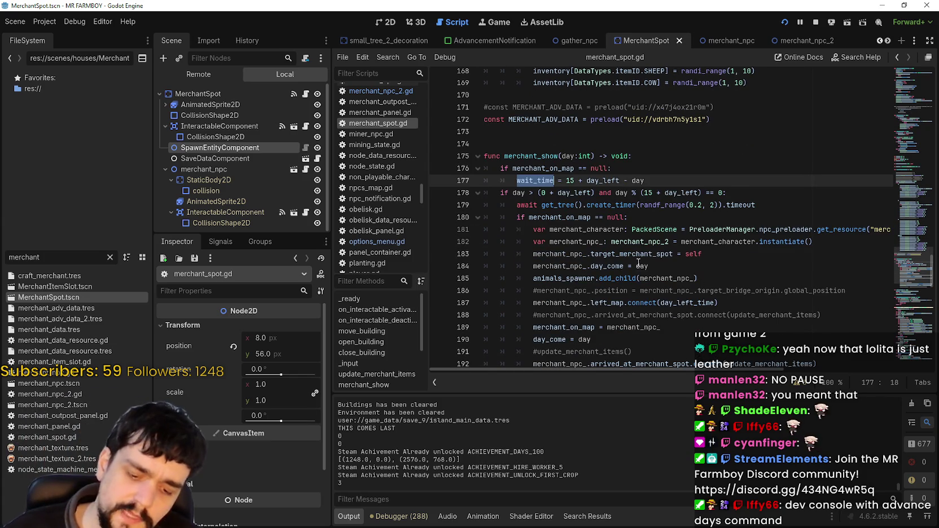
pyautogui.hotkey('ctrl', 'f')
pyautogui.click(790, 383)
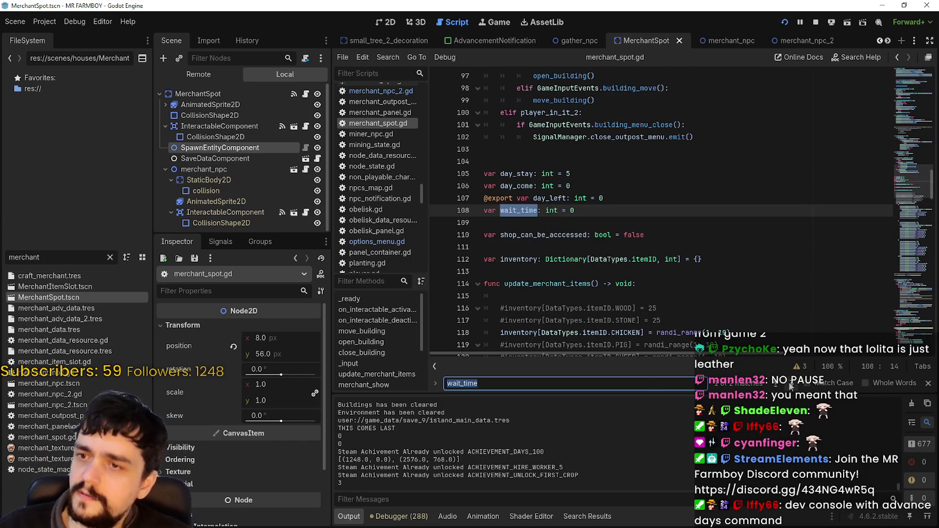
pyautogui.click(790, 384)
pyautogui.moveTo(646, 210); pyautogui.dragTo(458, 198)
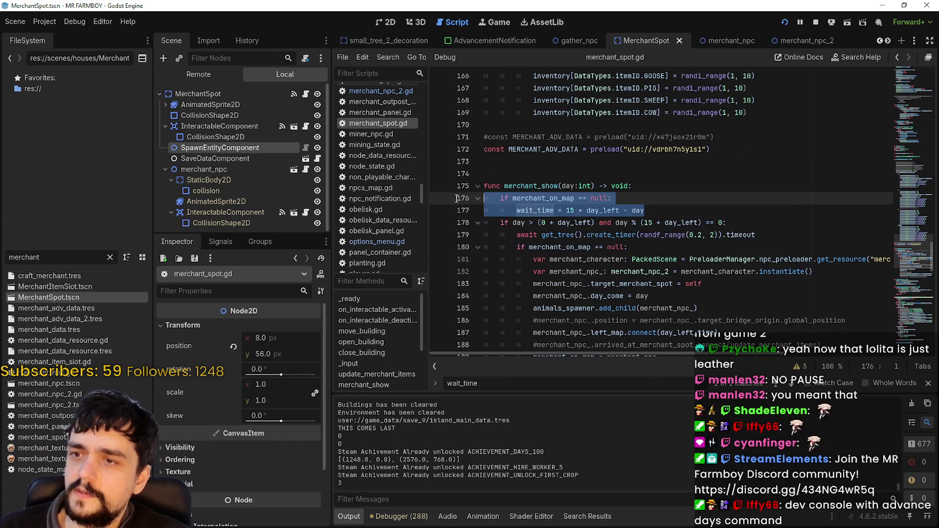
pyautogui.scroll(-2, 579, 249)
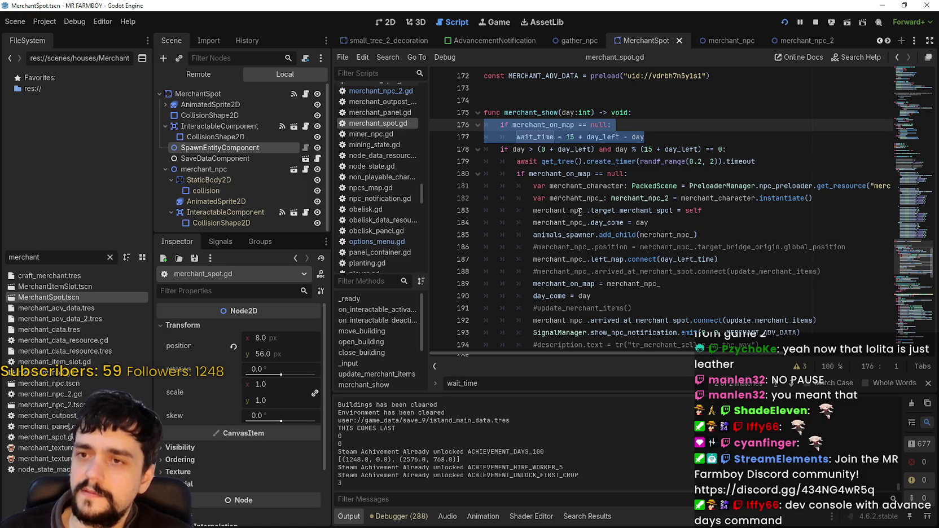
pyautogui.doubleClick(573, 150)
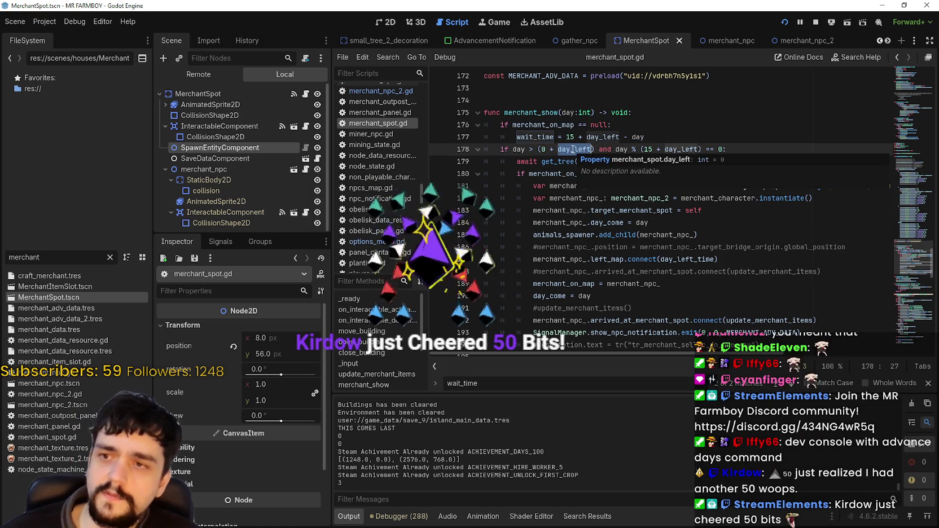
pyautogui.hotkey('ctrl', 'f')
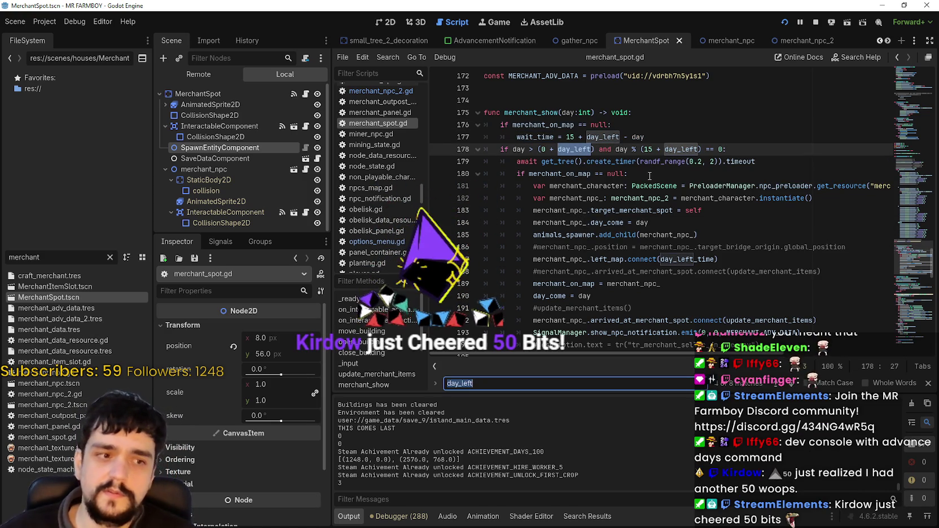
pyautogui.moveTo(640, 160)
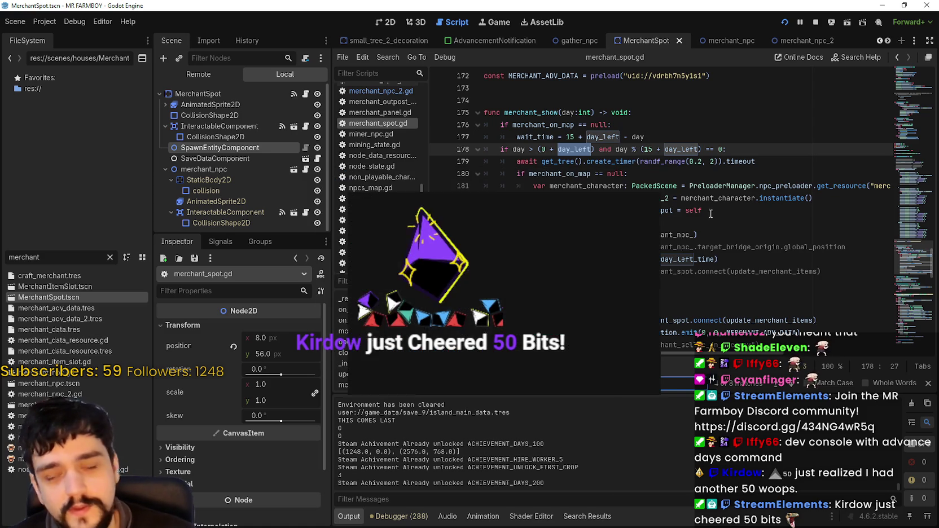
pyautogui.click(727, 161)
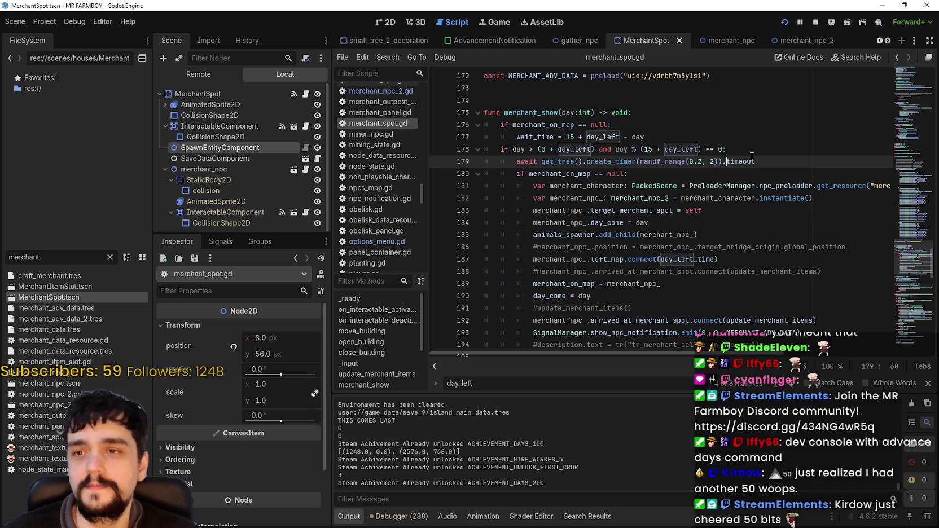
pyautogui.scroll(-4, 750, 155)
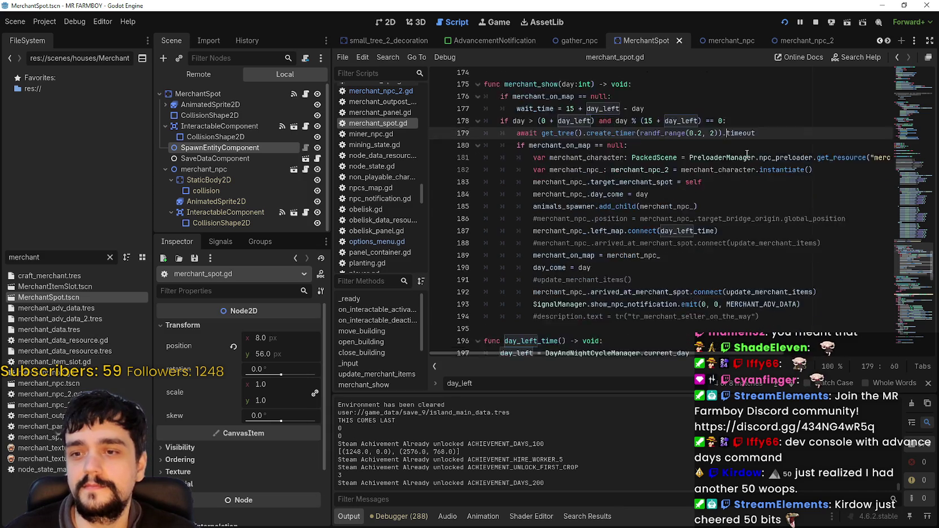
pyautogui.scroll(5, 736, 161)
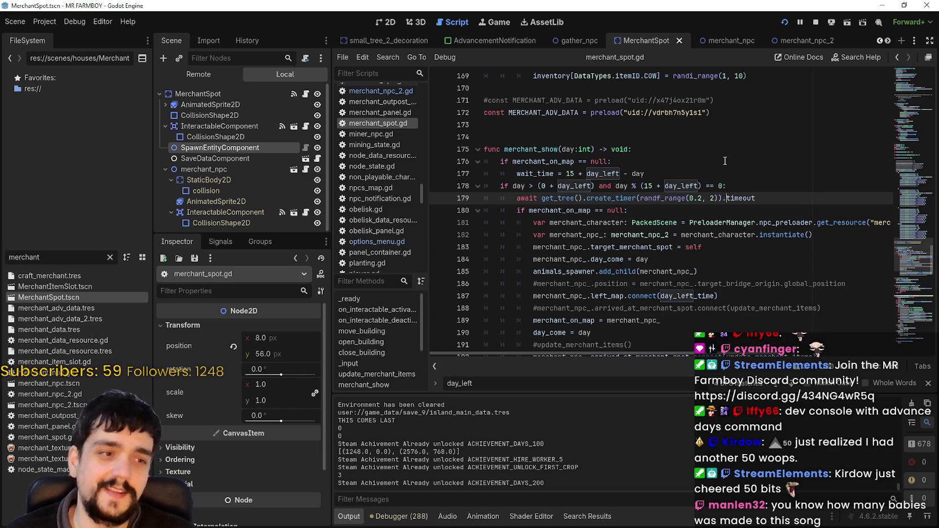
pyautogui.doubleClick(610, 173)
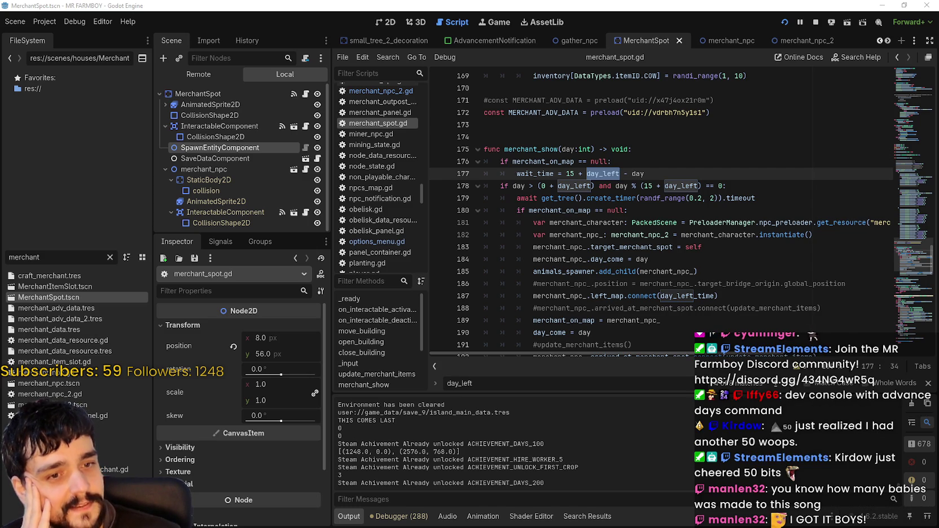
pyautogui.click(595, 210)
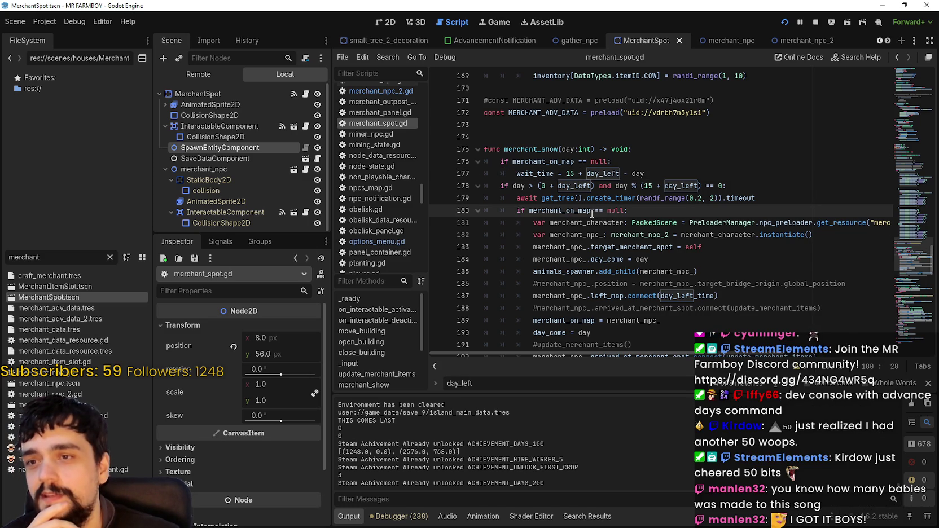
pyautogui.scroll(-2, 744, 189)
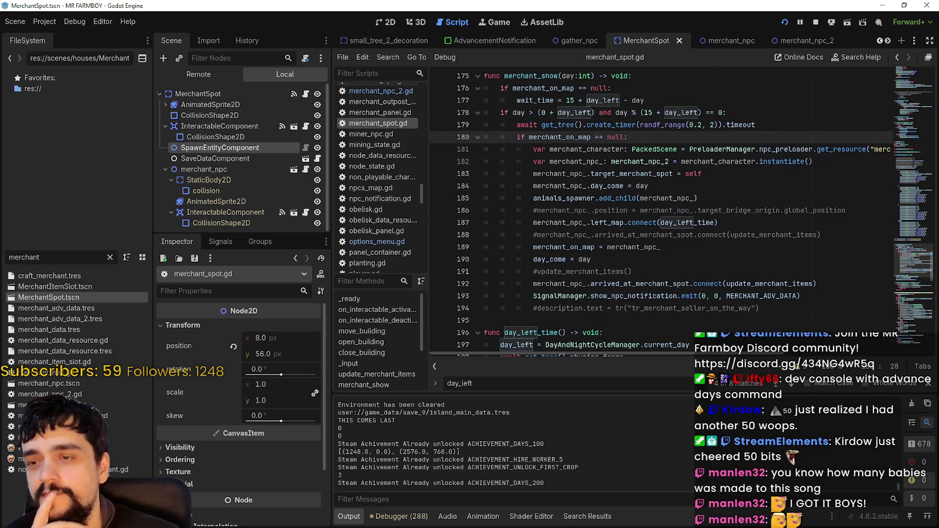
pyautogui.press('F5')
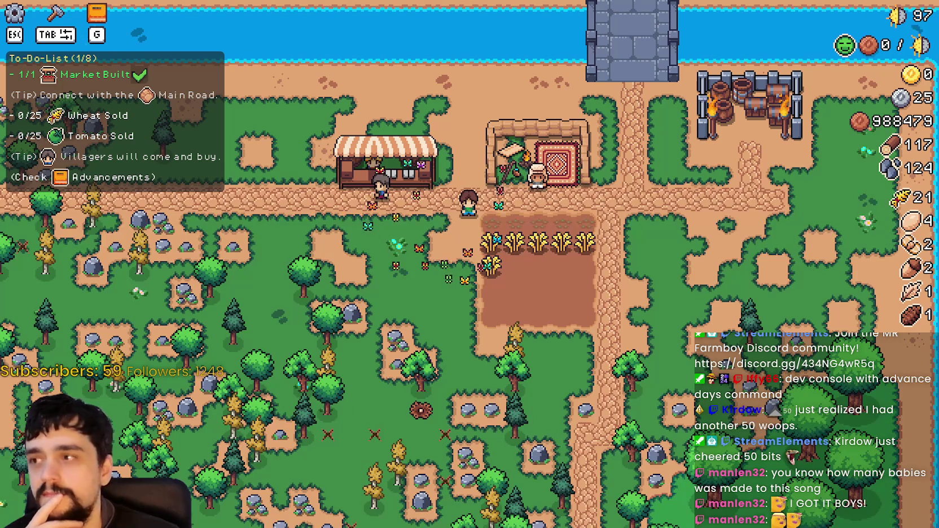
pyautogui.hotkey('alt', 'Tab')
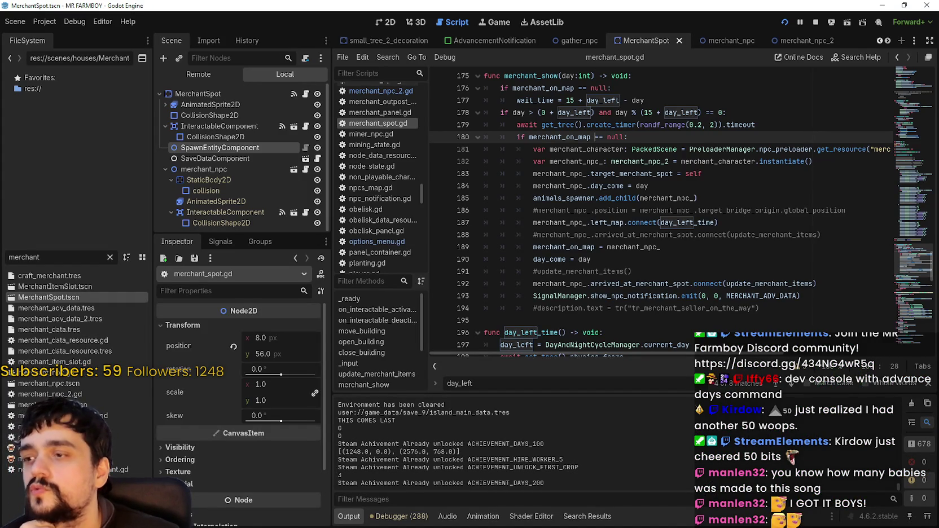
pyautogui.scroll(-4, 721, 271)
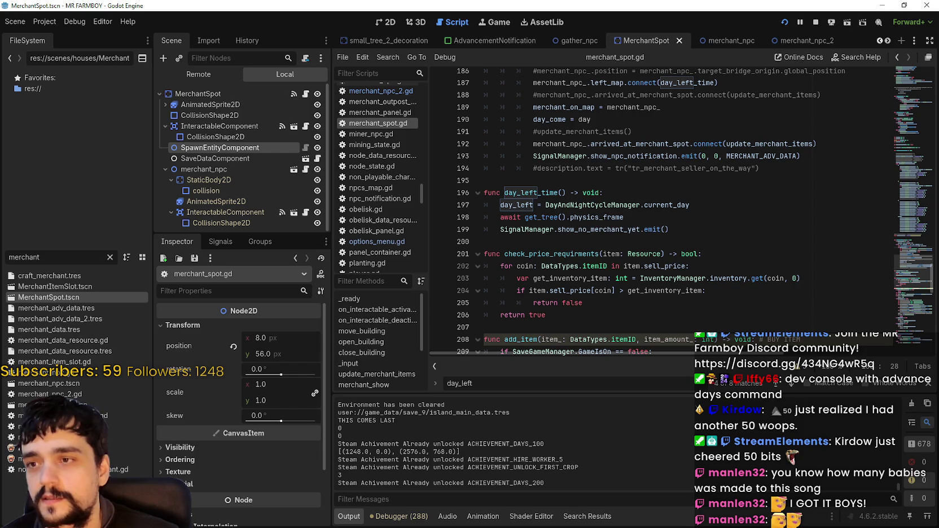
# Run the game at 8.0× time scale in the Game workspace, then pause it with Esc
pyautogui.hotkey('alt', 'Tab')
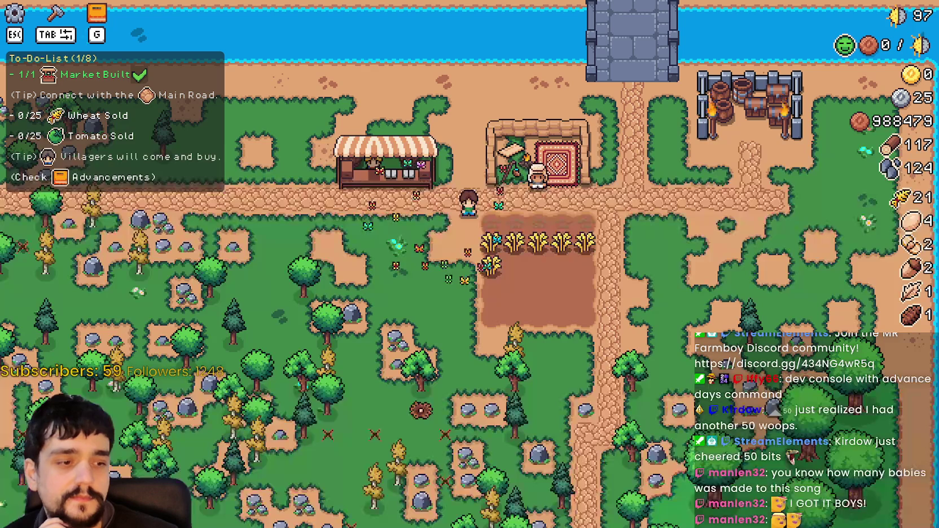
pyautogui.hotkey('alt', 'Tab')
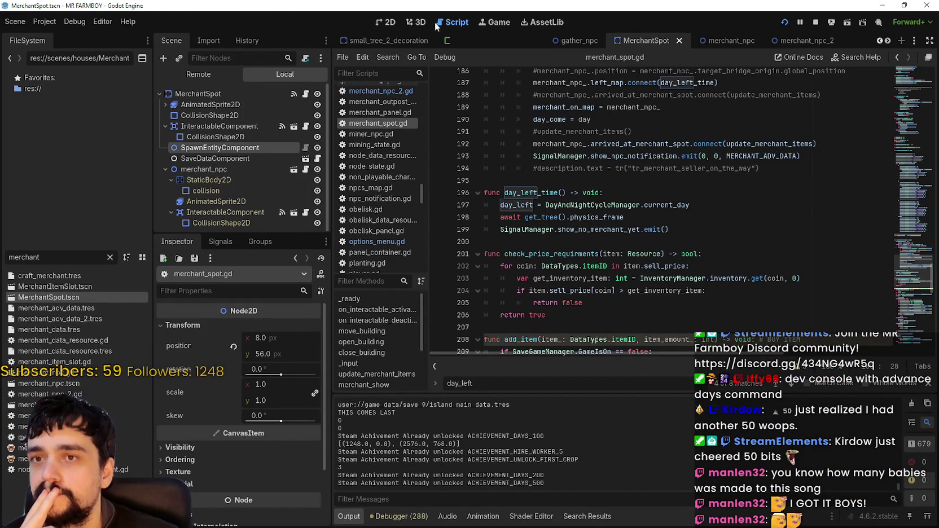
pyautogui.click(493, 22)
pyautogui.click(386, 56)
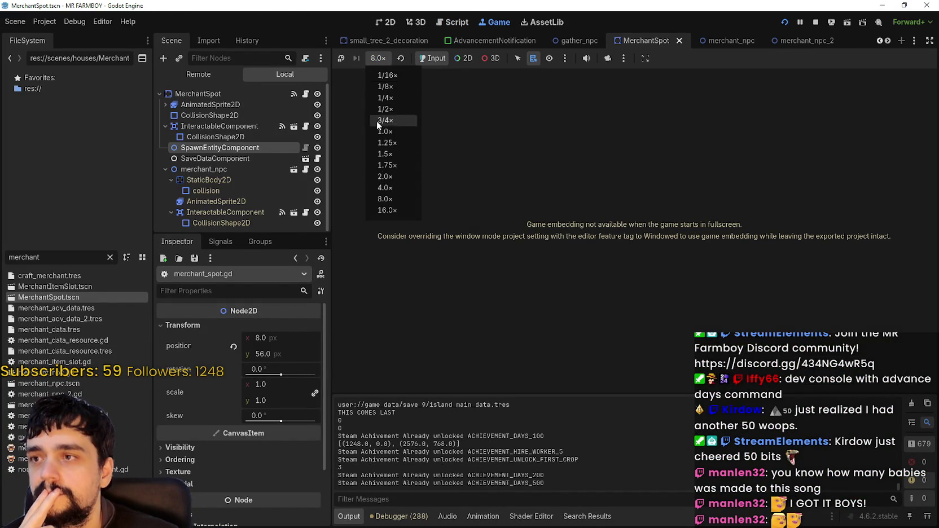
pyautogui.click(383, 199)
pyautogui.hotkey('alt', 'Tab')
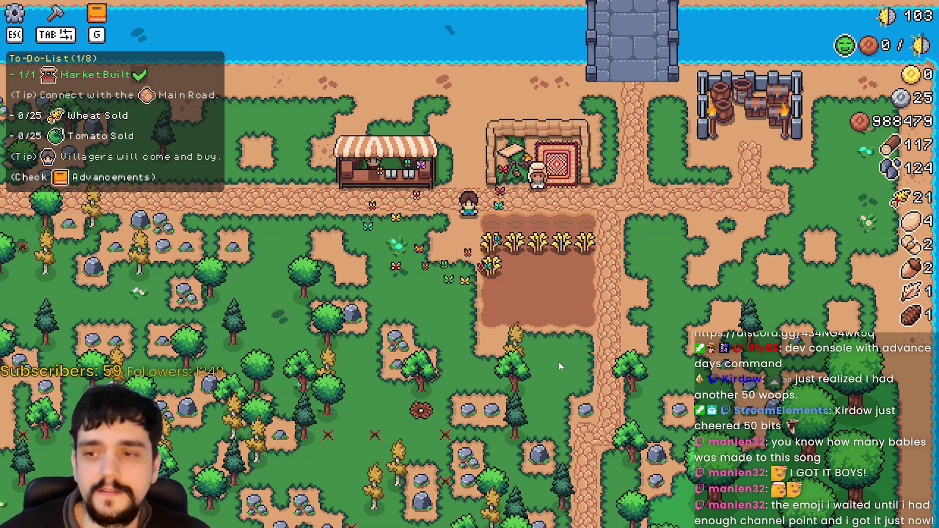
pyautogui.press('Escape')
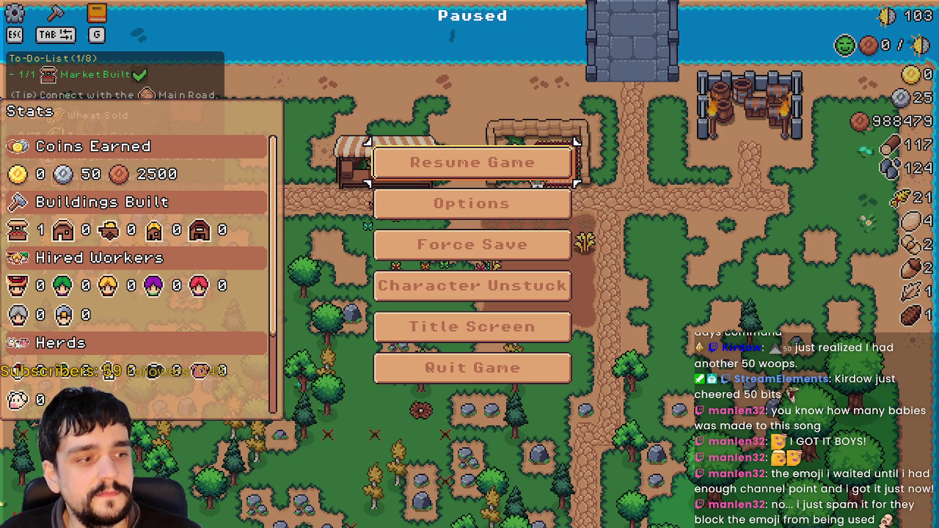
pyautogui.hotkey('alt', 'Tab')
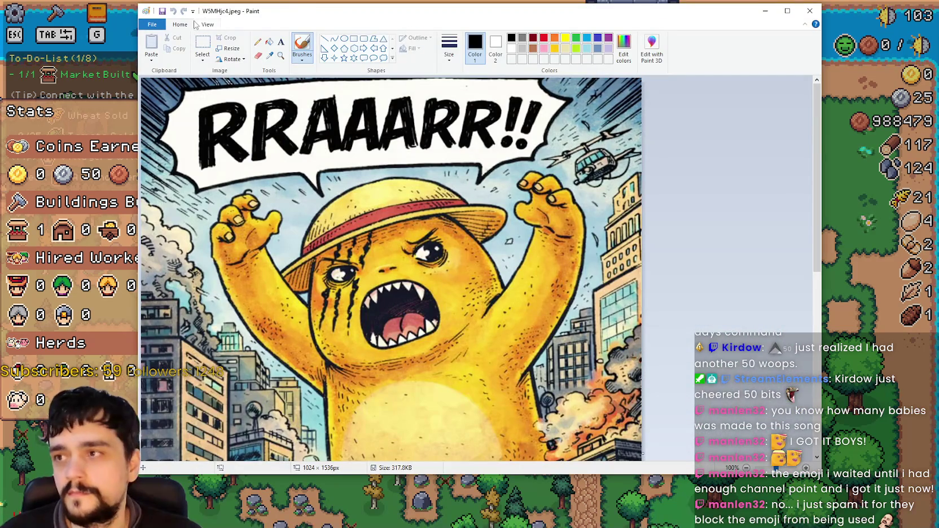
# Zoom Paint out to show the whole RRAAARR!! image and drag its window off the game
pyautogui.click(208, 25)
pyautogui.click(171, 44)
pyautogui.moveTo(324, 23)
pyautogui.mouseDown()
pyautogui.moveTo(674, 32)
pyautogui.moveTo(522, 32)
pyautogui.mouseUp()
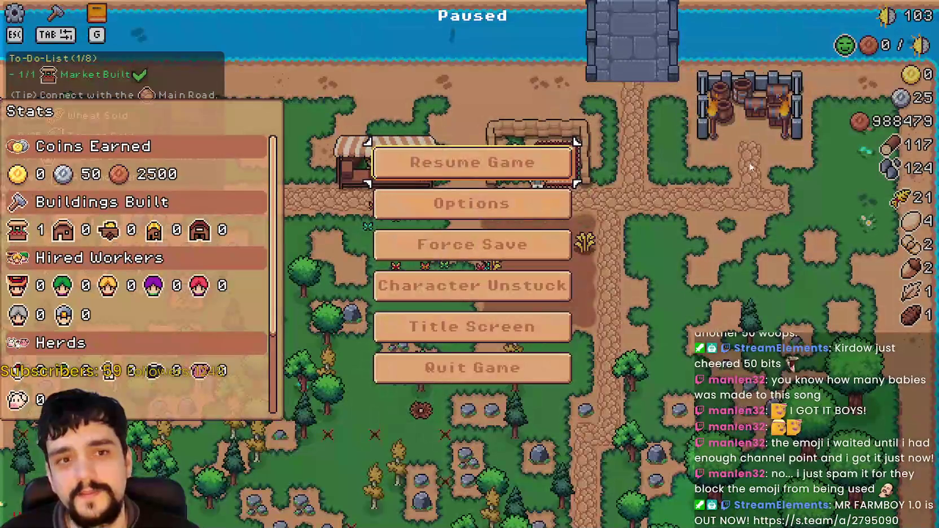
# Resume play until the Merchant Supplier notice appears, then pause and leave the game
pyautogui.press('Escape')
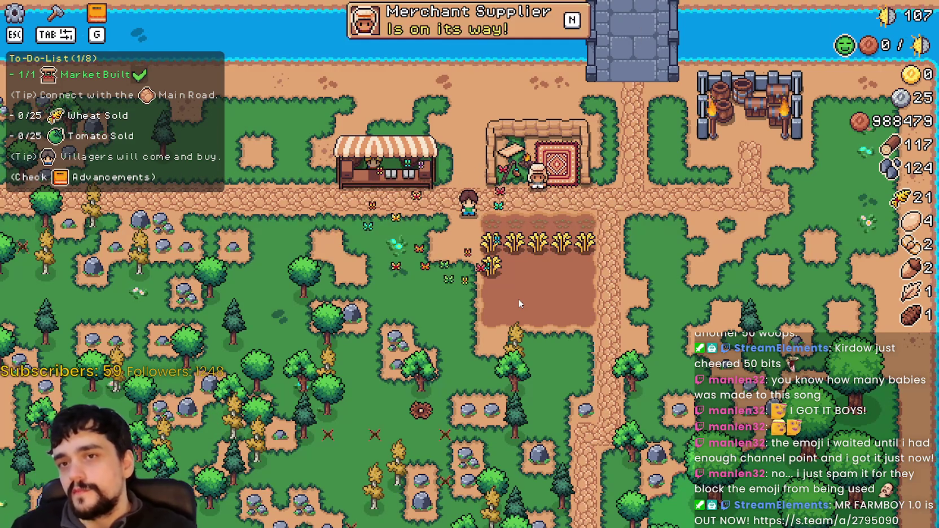
pyautogui.press('Escape')
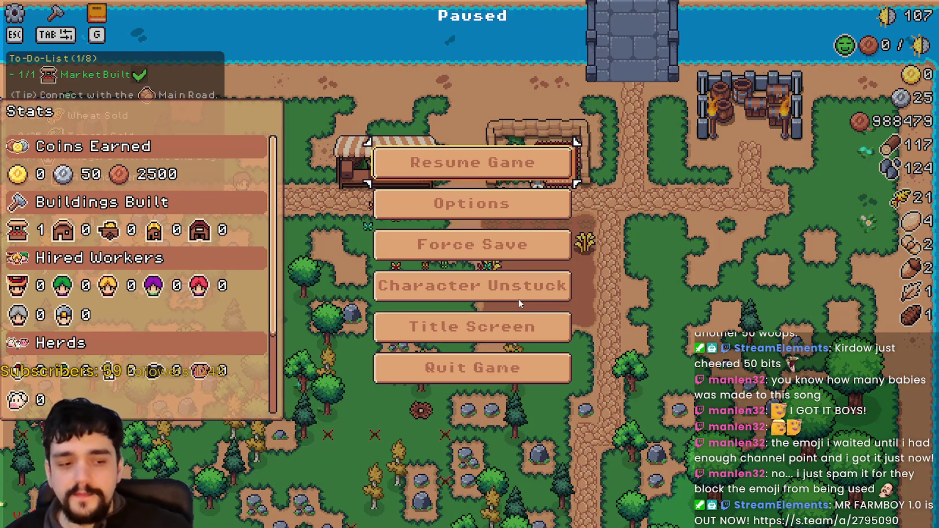
pyautogui.hotkey('alt', 'F4')
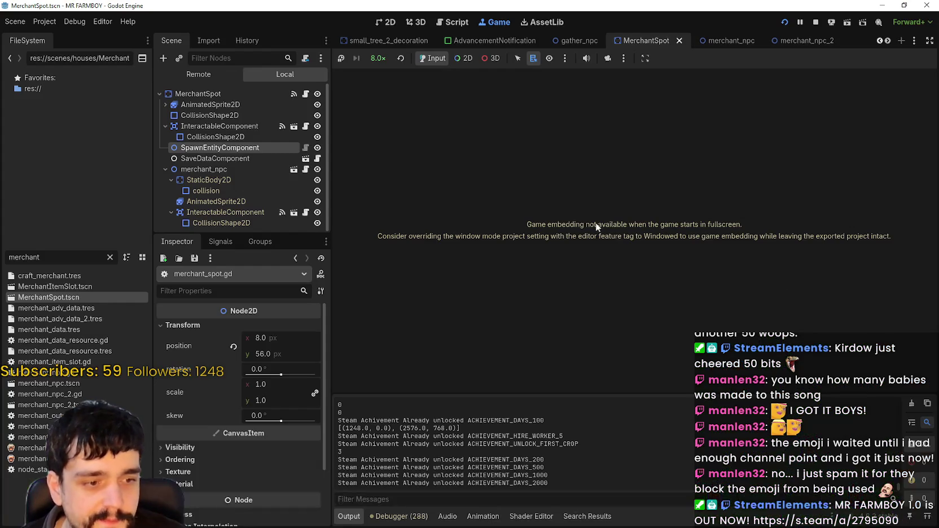
# Reset game speed to 1×, resume, walk the farmer south and north past the merchant, then close the game
pyautogui.click(401, 130)
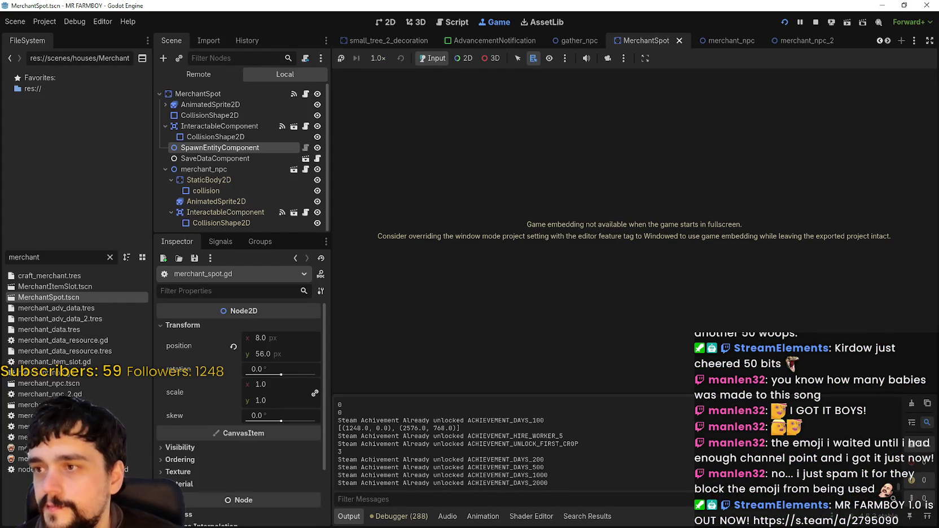
pyautogui.hotkey('alt', 'Tab')
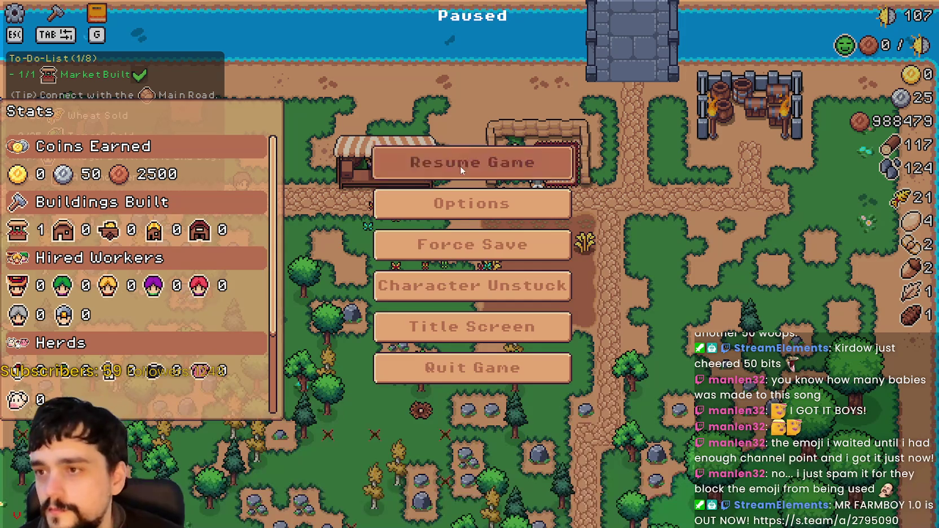
pyautogui.click(460, 165)
pyautogui.scroll(-1, 484, 242)
pyautogui.scroll(5, 681, 290)
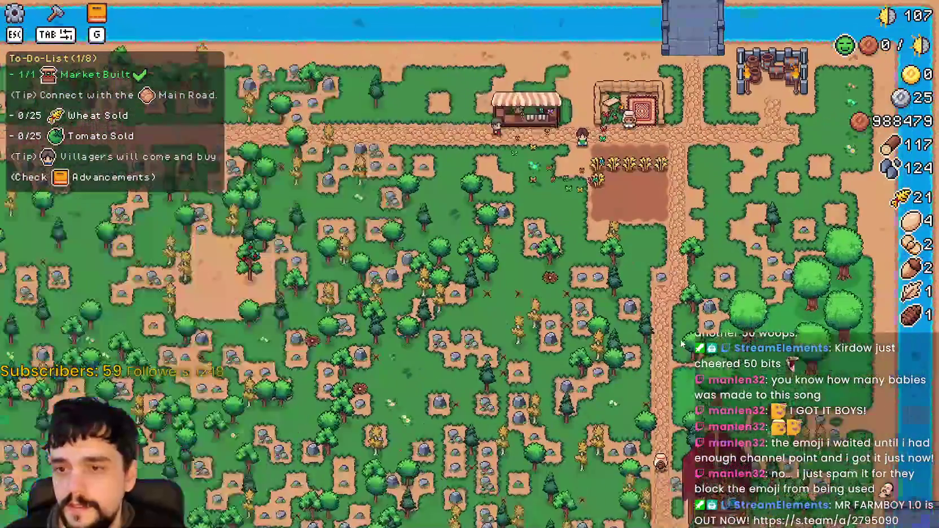
pyautogui.press('s')
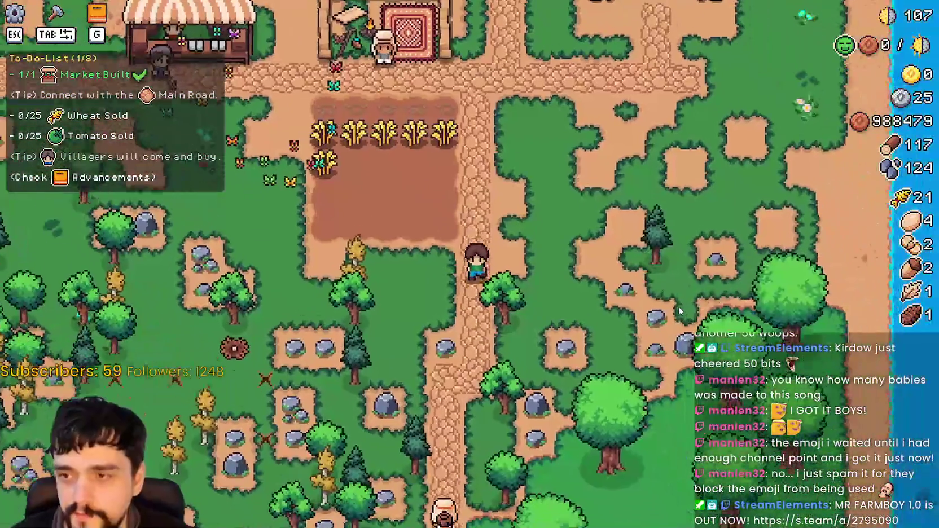
pyautogui.press('w')
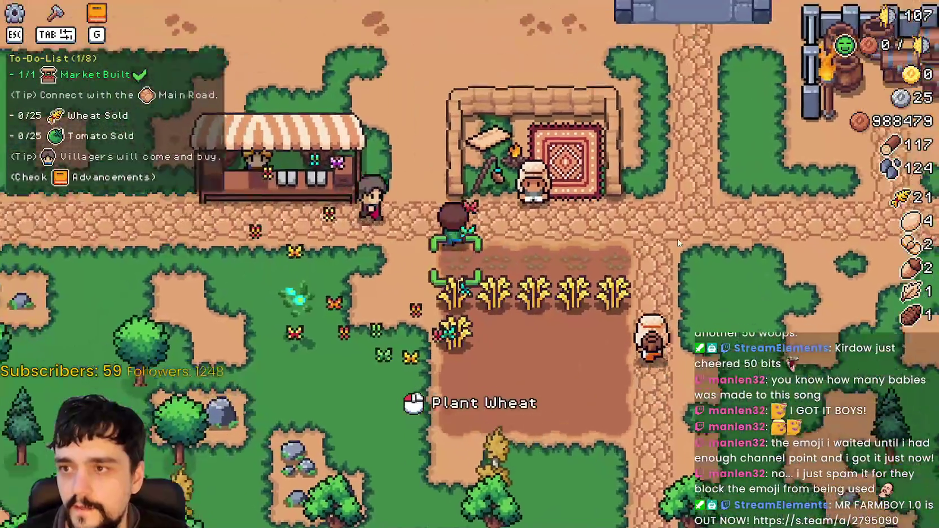
pyautogui.scroll(2, 685, 240)
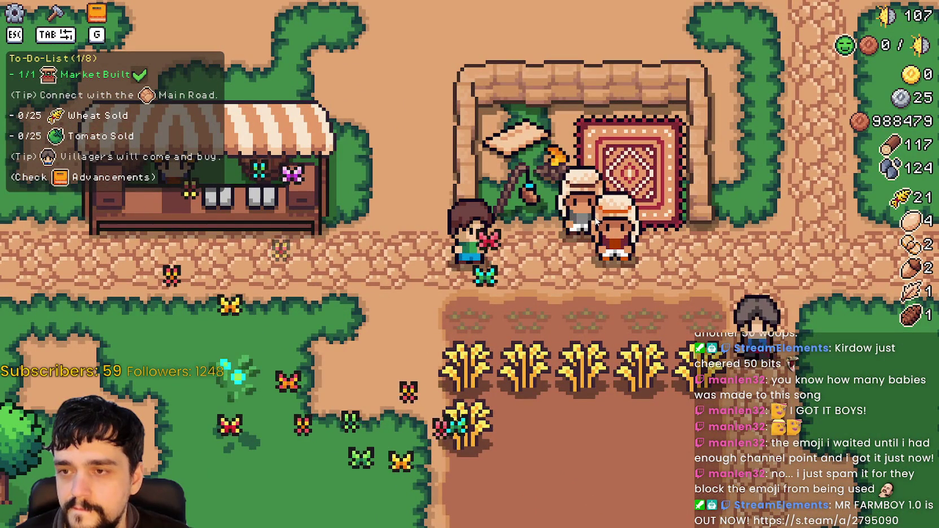
pyautogui.scroll(-2, 714, 298)
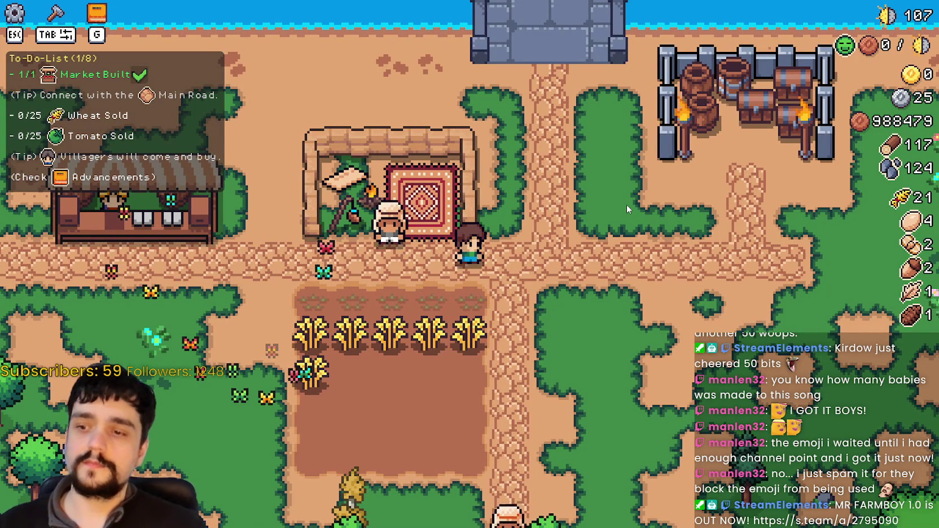
pyautogui.hotkey('alt', 'F4')
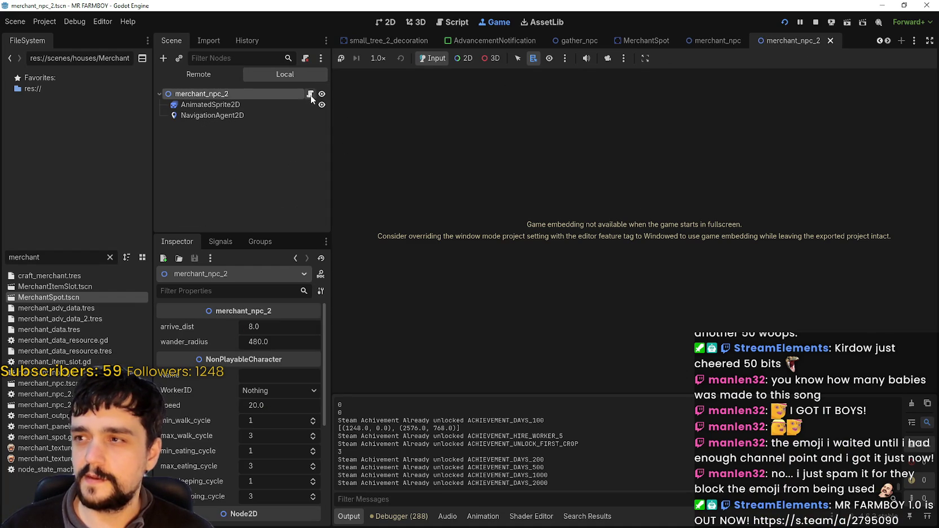
# Open merchant_npc_2.gd and delete the else branch of set_walk_animation
pyautogui.click(311, 95)
pyautogui.scroll(-3, 593, 226)
pyautogui.doubleClick(678, 210)
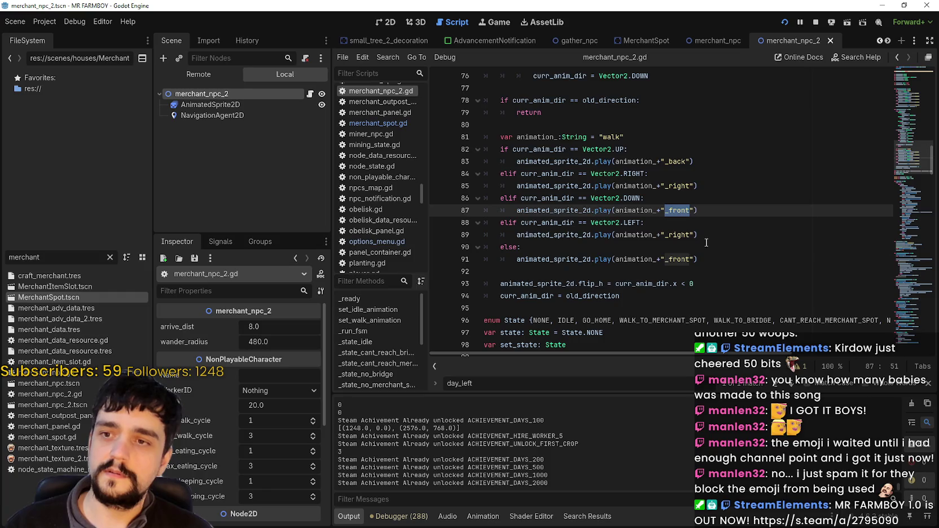
pyautogui.moveTo(648, 223); pyautogui.dragTo(497, 201)
pyautogui.click(546, 236)
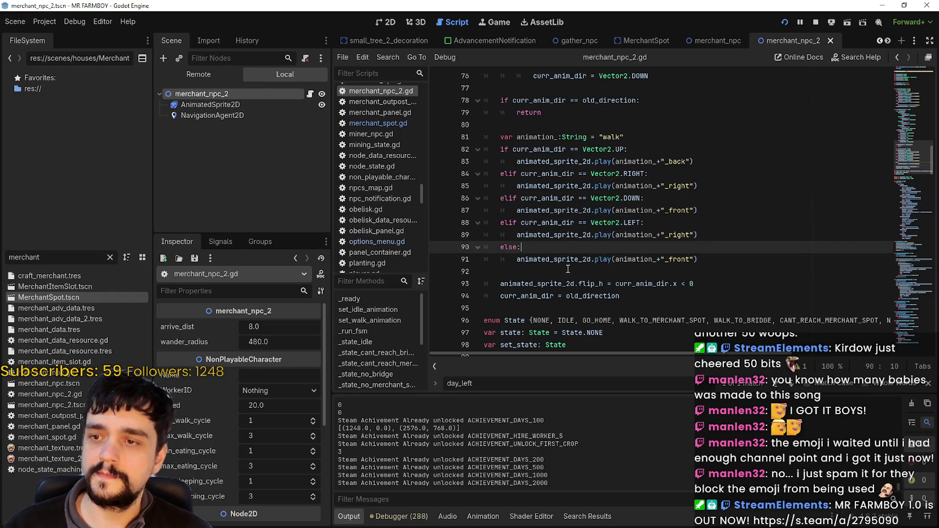
pyautogui.moveTo(568, 270); pyautogui.dragTo(478, 246)
pyautogui.press('BackSpace')
# Try removing the walk function's remaining elif branches, then undo to restore them
pyautogui.moveTo(646, 224)
pyautogui.mouseDown()
pyautogui.moveTo(520, 200)
pyautogui.moveTo(467, 145)
pyautogui.mouseUp()
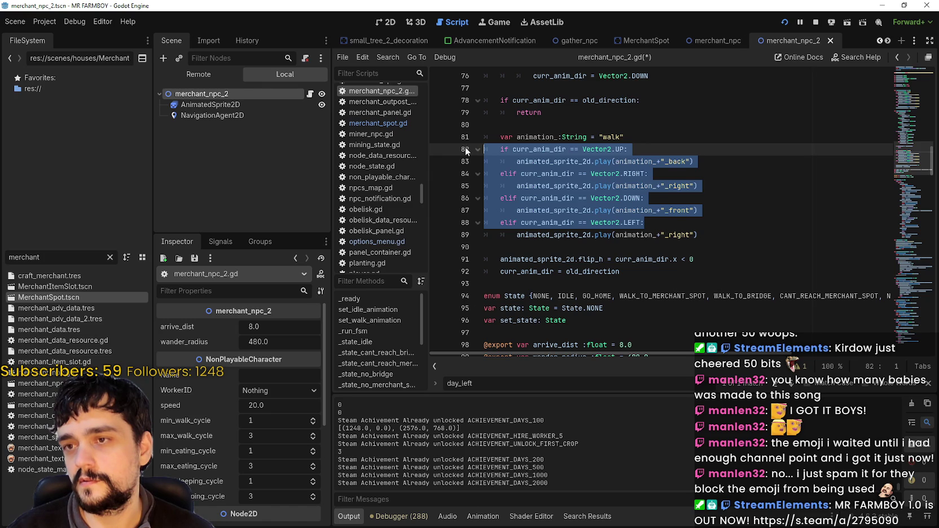
pyautogui.press('BackSpace')
pyautogui.press('BackSpace')
pyautogui.click(515, 150)
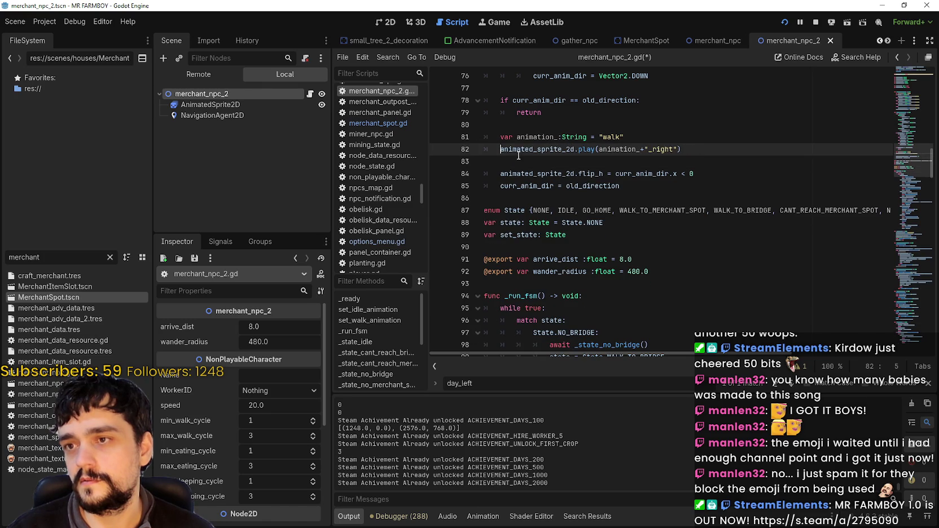
pyautogui.click(528, 163)
pyautogui.scroll(2, 529, 165)
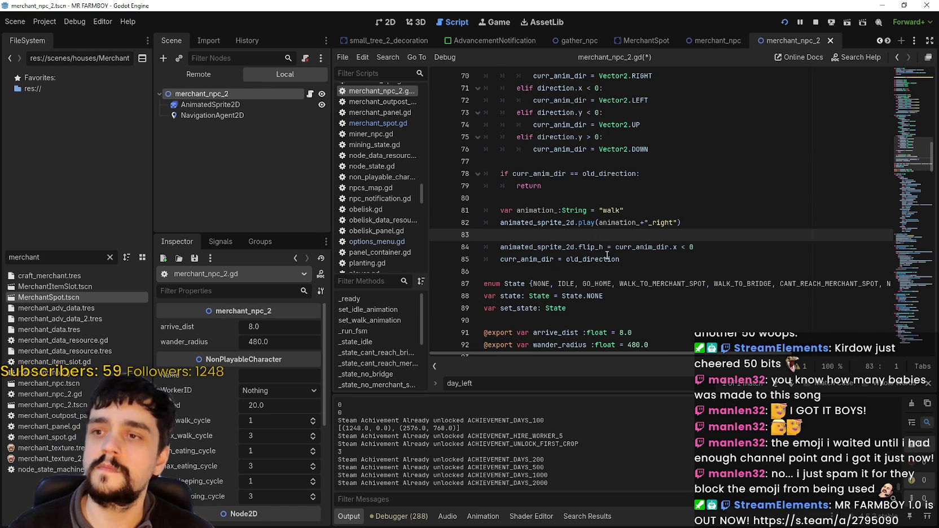
pyautogui.scroll(6, 619, 279)
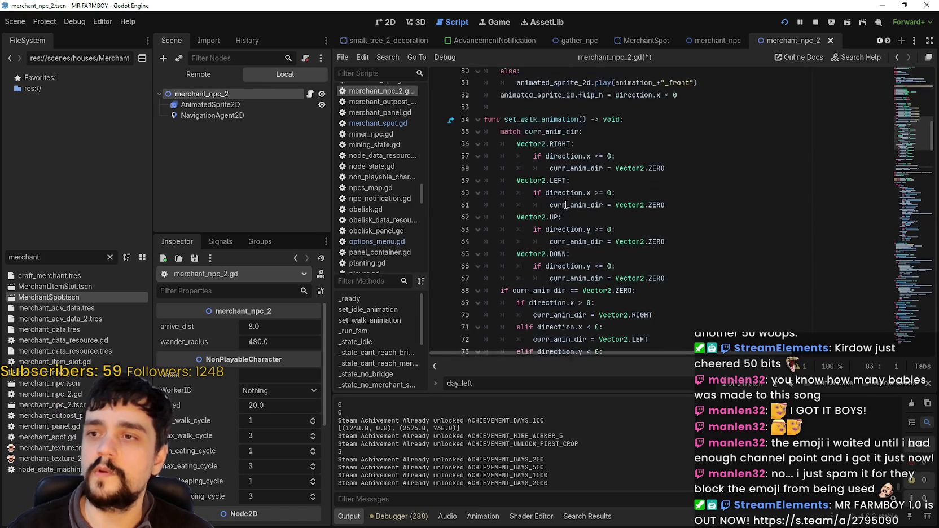
pyautogui.hotkey('ctrl', 'z')
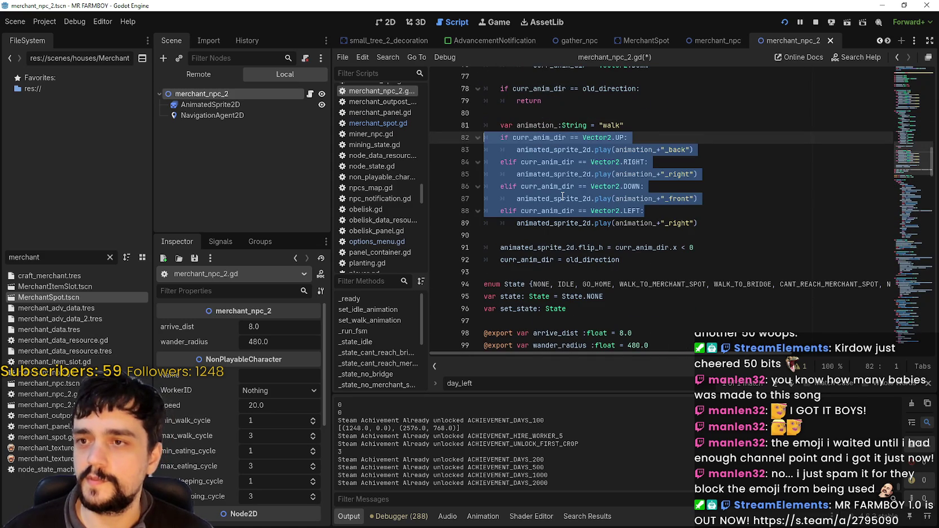
pyautogui.click(574, 186)
pyautogui.click(607, 231)
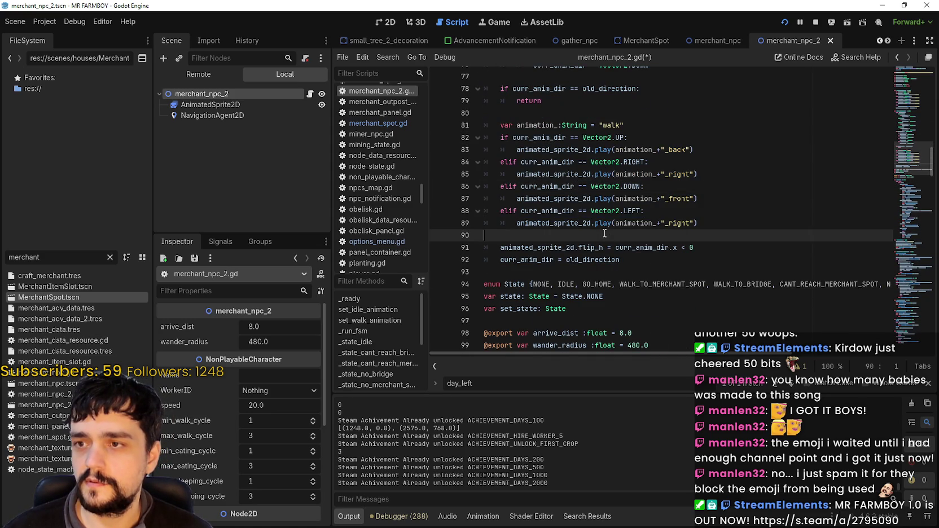
pyautogui.scroll(-2, 607, 243)
pyautogui.scroll(3, 608, 260)
pyautogui.scroll(12, 607, 263)
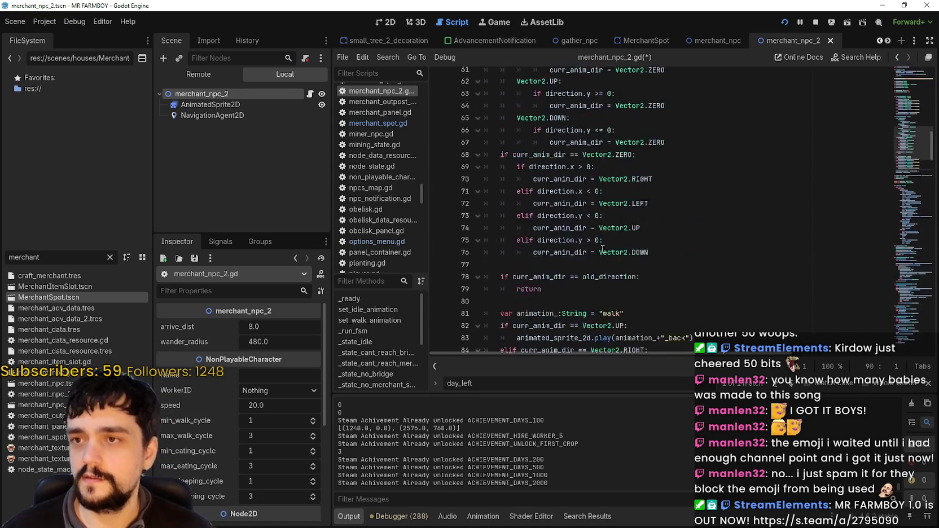
# Delete set_idle_animation's direction branches (lines 43–50), keeping only the _right play call, and save
pyautogui.click(546, 254)
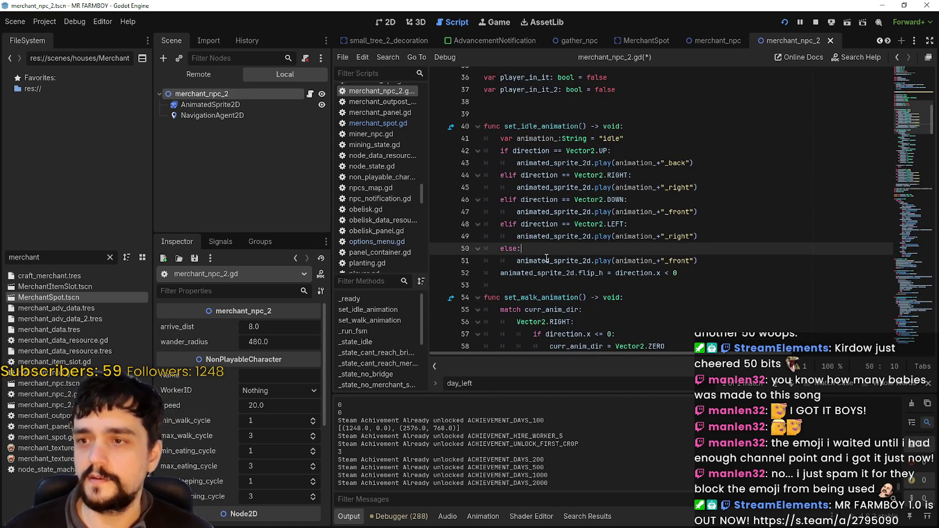
pyautogui.moveTo(544, 253); pyautogui.dragTo(497, 217)
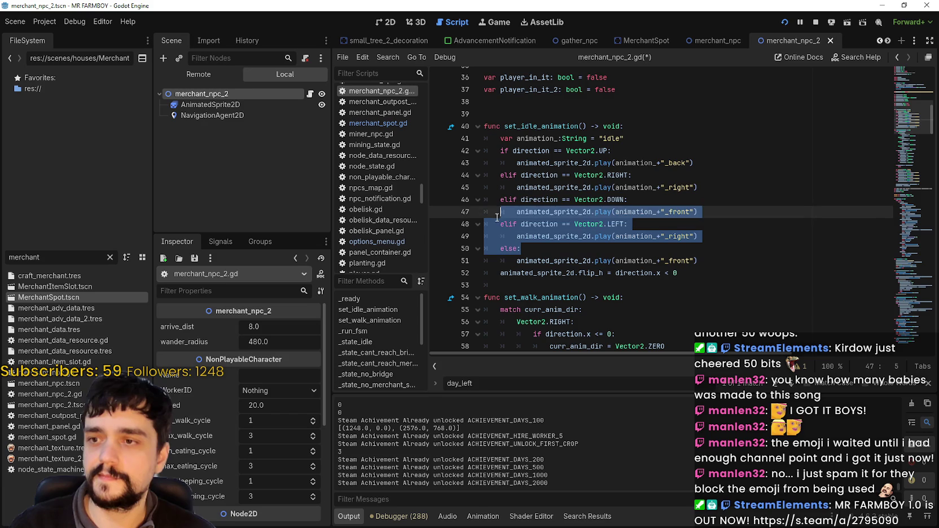
pyautogui.doubleClick(671, 212)
pyautogui.click(686, 187)
pyautogui.click(674, 261)
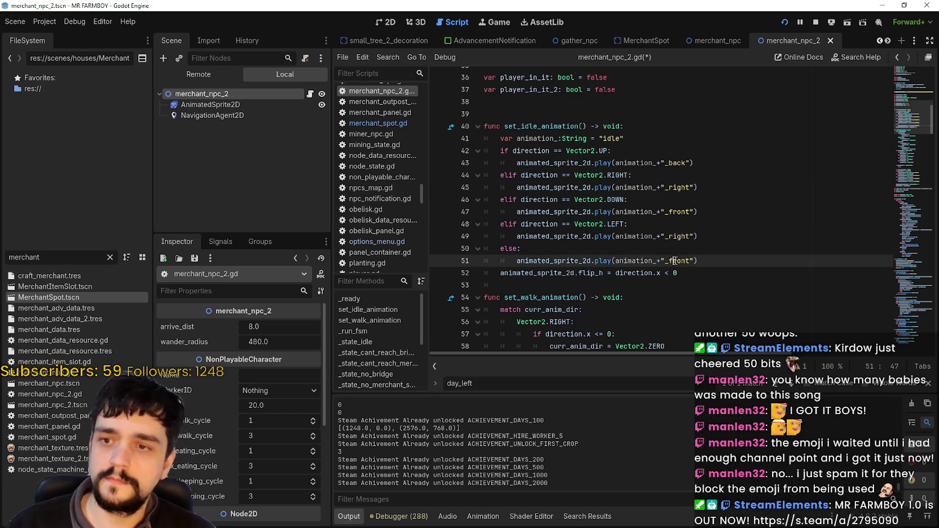
pyautogui.moveTo(592, 244)
pyautogui.mouseDown()
pyautogui.moveTo(536, 236)
pyautogui.moveTo(445, 163)
pyautogui.moveTo(443, 150)
pyautogui.mouseUp()
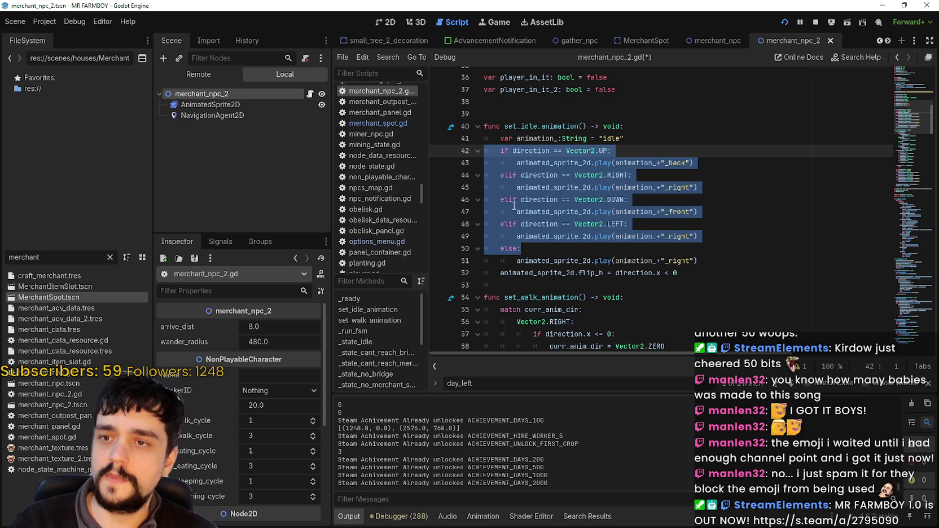
pyautogui.press('BackSpace')
pyautogui.click(515, 150)
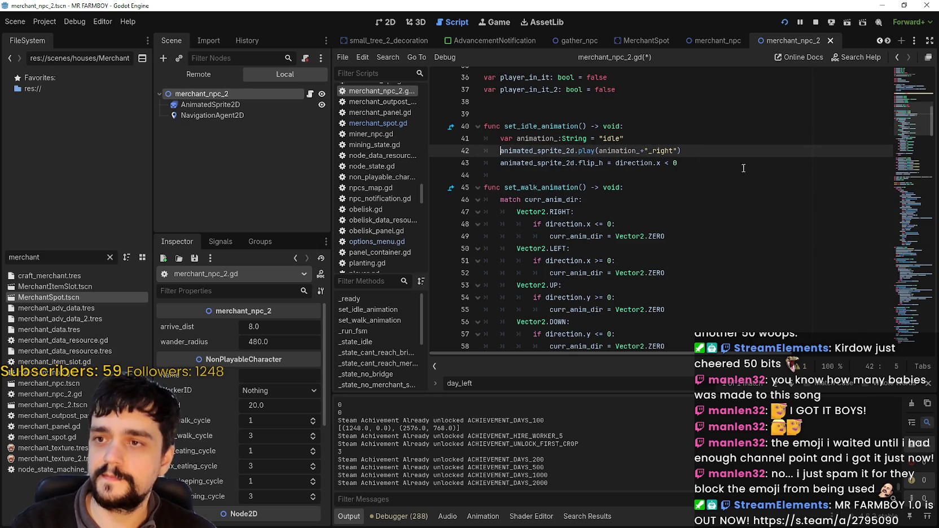
pyautogui.press('Down')
pyautogui.press('Down')
pyautogui.press('Down')
pyautogui.press('Up')
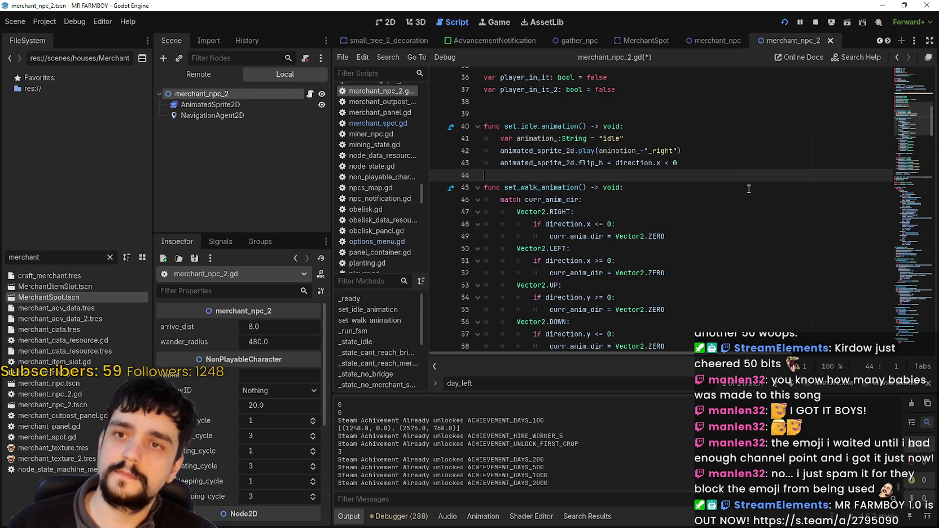
pyautogui.hotkey('ctrl', 's')
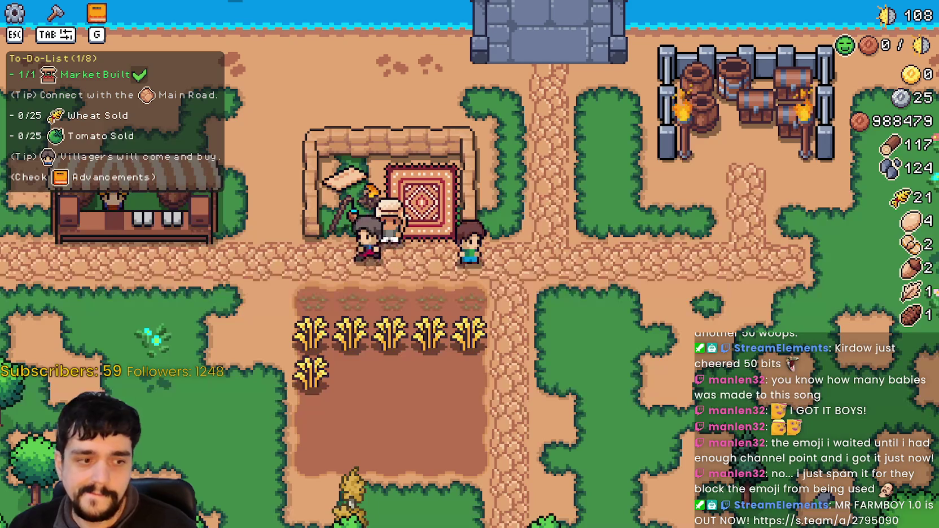
# Pause the game and toggle the To-Do-List tutorial option in Game settings
pyautogui.press('Escape')
pyautogui.click(499, 210)
pyautogui.click(516, 102)
pyautogui.click(341, 102)
pyautogui.click(147, 103)
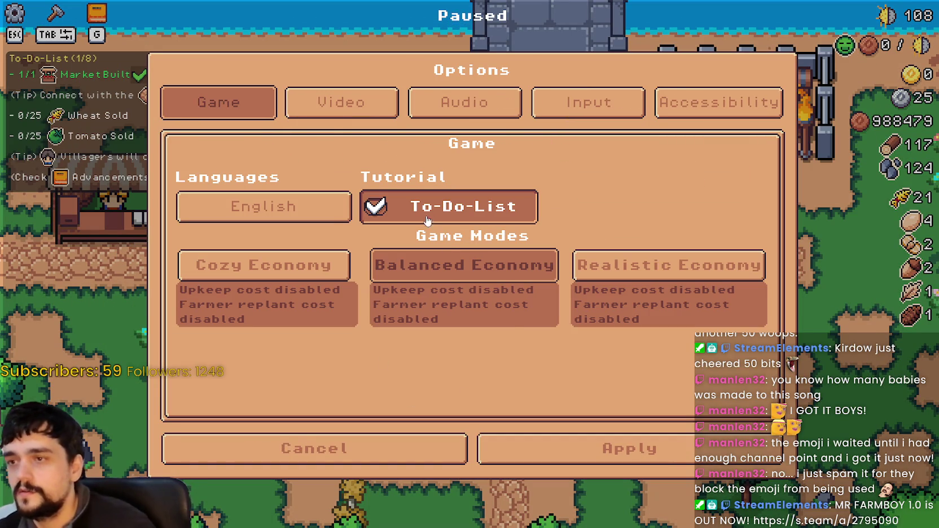
pyautogui.click(376, 207)
pyautogui.click(547, 449)
pyautogui.click(473, 170)
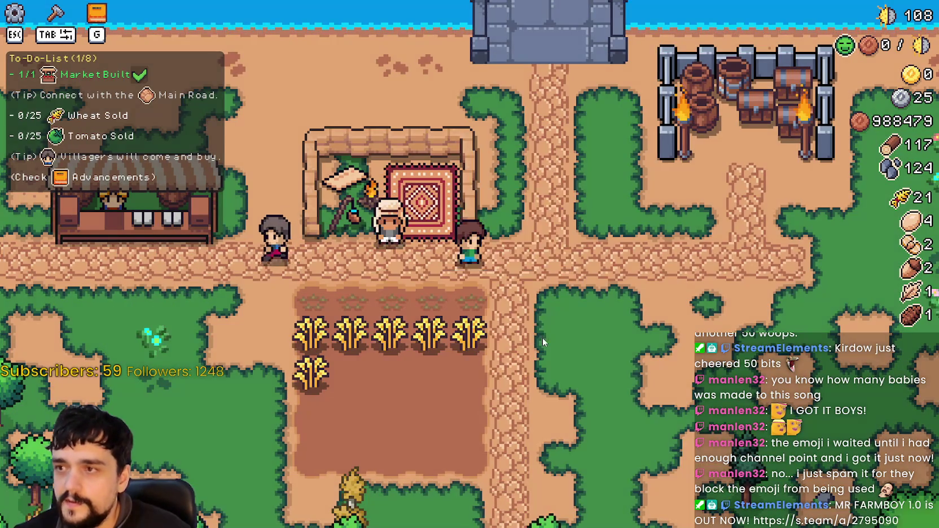
# Go to the title screen, browse its options, then close the game and rerun the project
pyautogui.press('Escape')
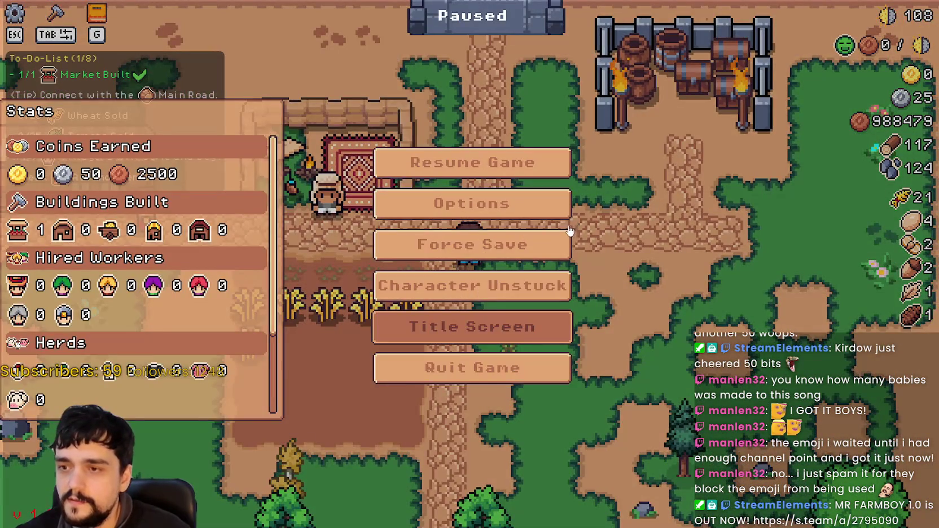
pyautogui.press('Return')
pyautogui.click(492, 249)
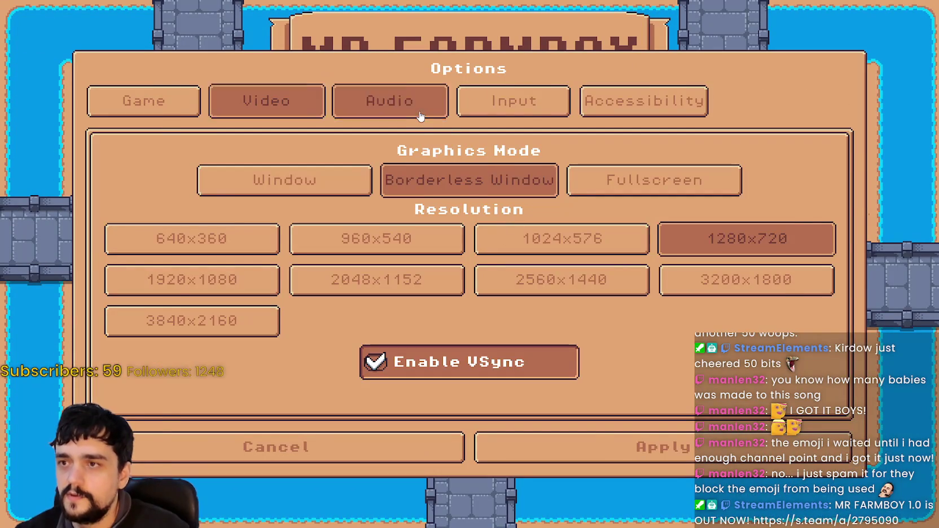
pyautogui.click(429, 101)
pyautogui.click(339, 101)
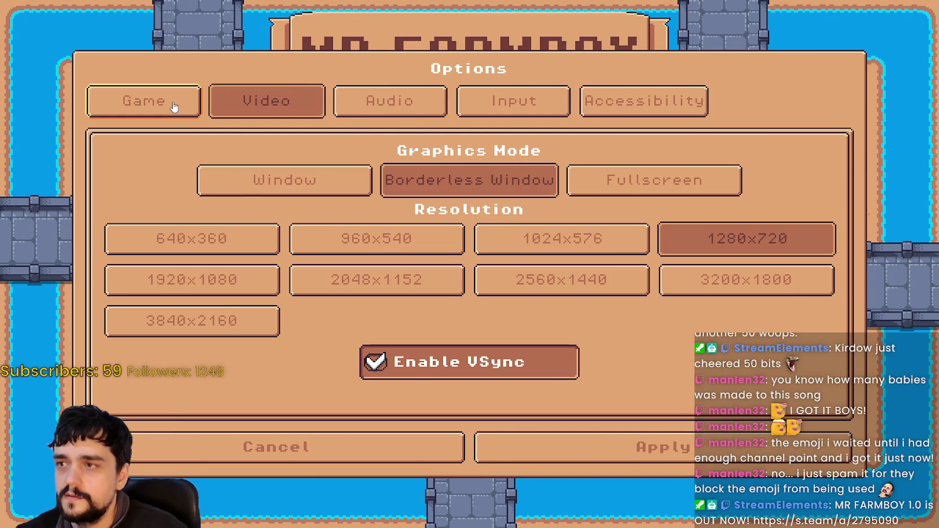
pyautogui.click(174, 100)
pyautogui.click(420, 456)
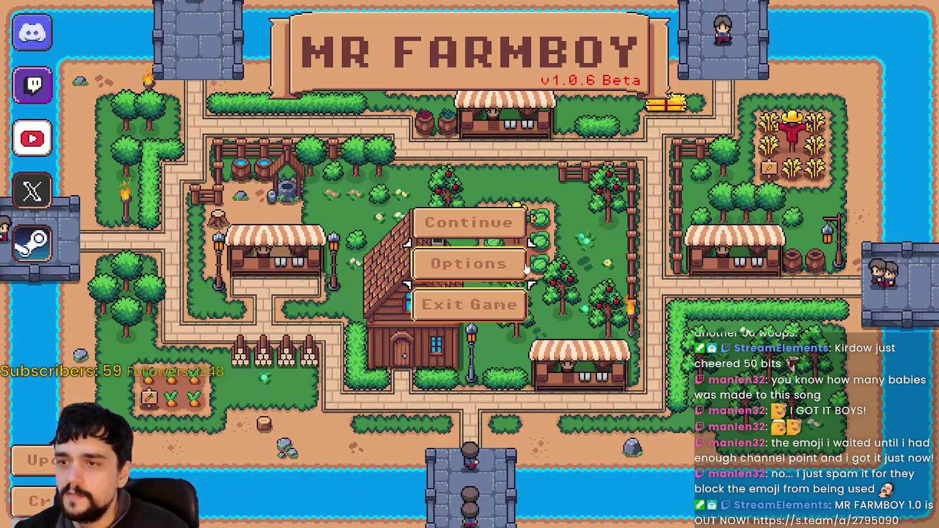
pyautogui.hotkey('alt', 'F4')
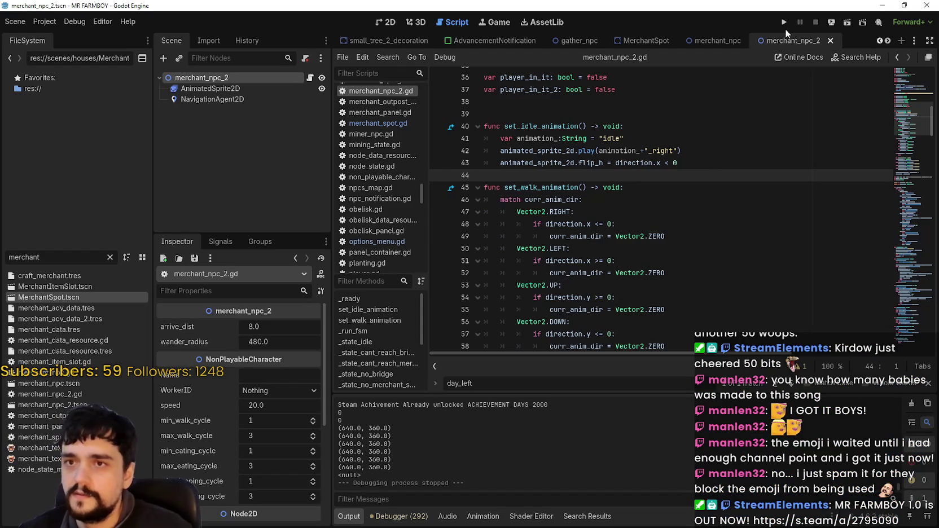
pyautogui.click(778, 24)
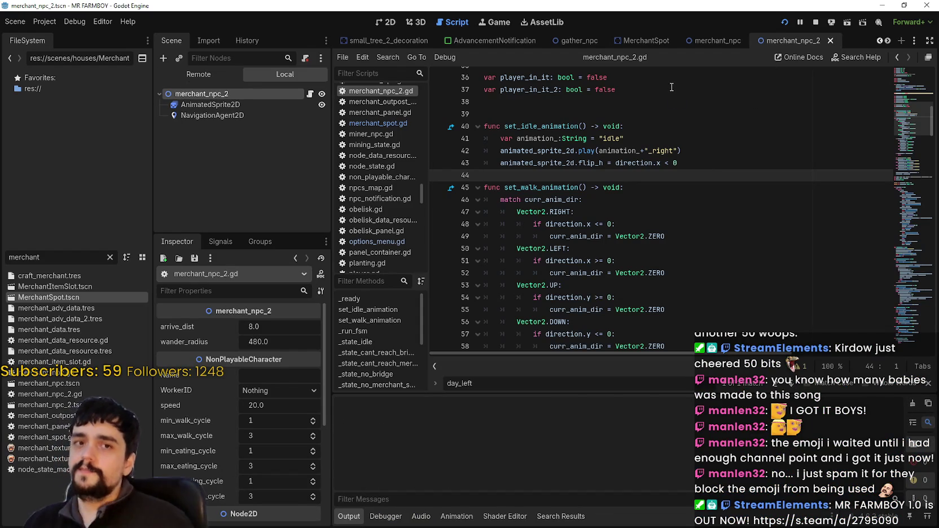
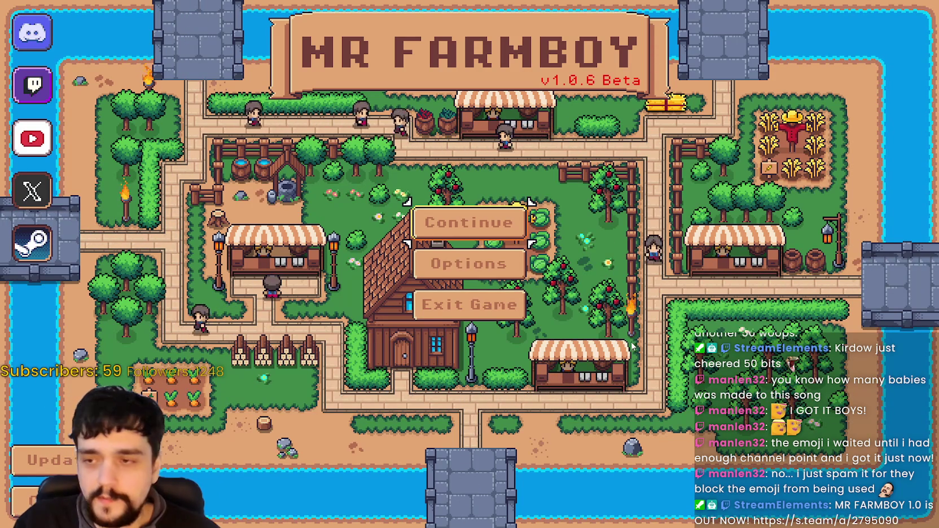
# Open the saved-games list from Continue, scroll through it, and close it
pyautogui.click(468, 225)
pyautogui.scroll(-1, 502, 271)
pyautogui.click(502, 413)
# Browse the Audio and Game options tabs, cancel, then reopen the save list at Saves 7–10
pyautogui.click(485, 265)
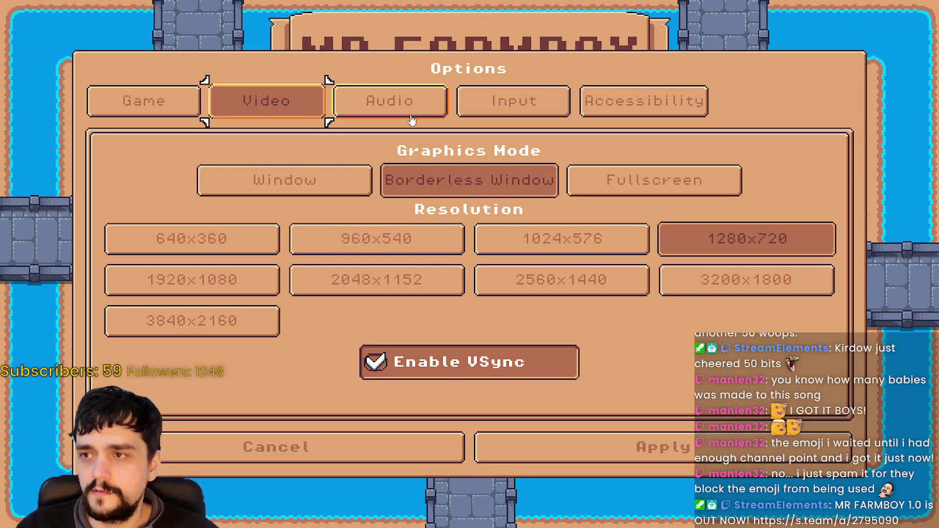
pyautogui.click(357, 104)
pyautogui.click(186, 100)
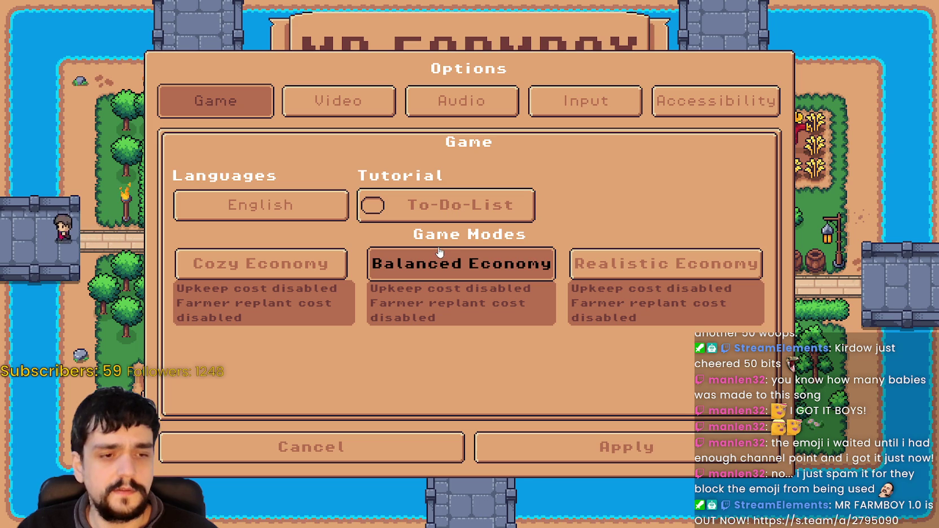
pyautogui.click(278, 455)
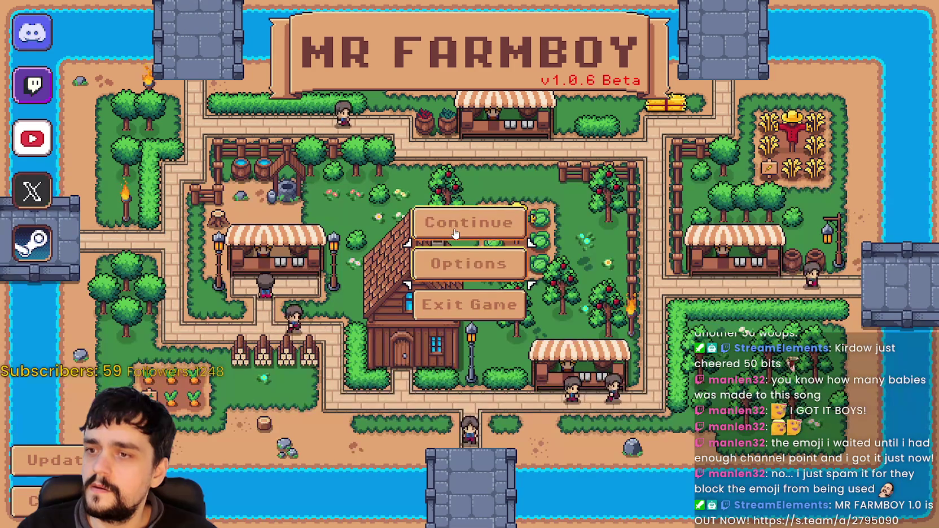
pyautogui.click(455, 234)
pyautogui.scroll(-6, 477, 305)
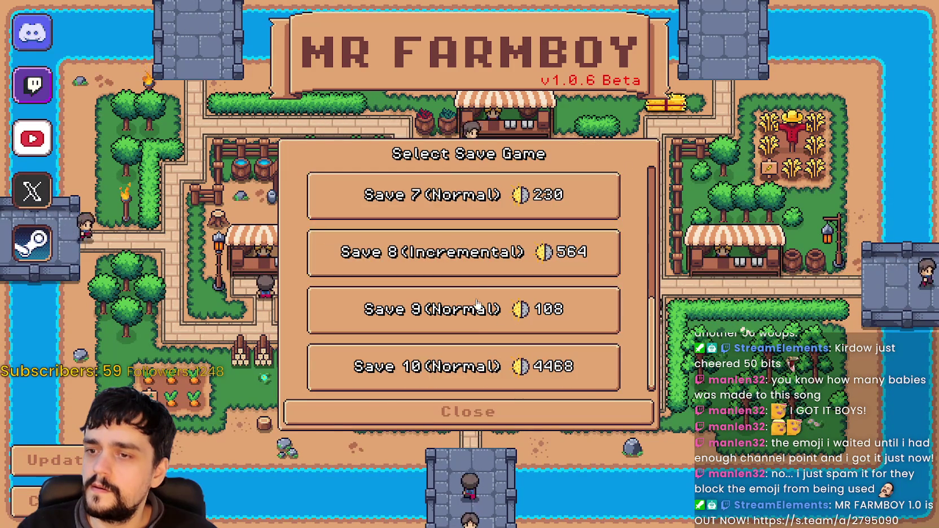
# Load Save 9 and walk the character down the path
pyautogui.click(560, 320)
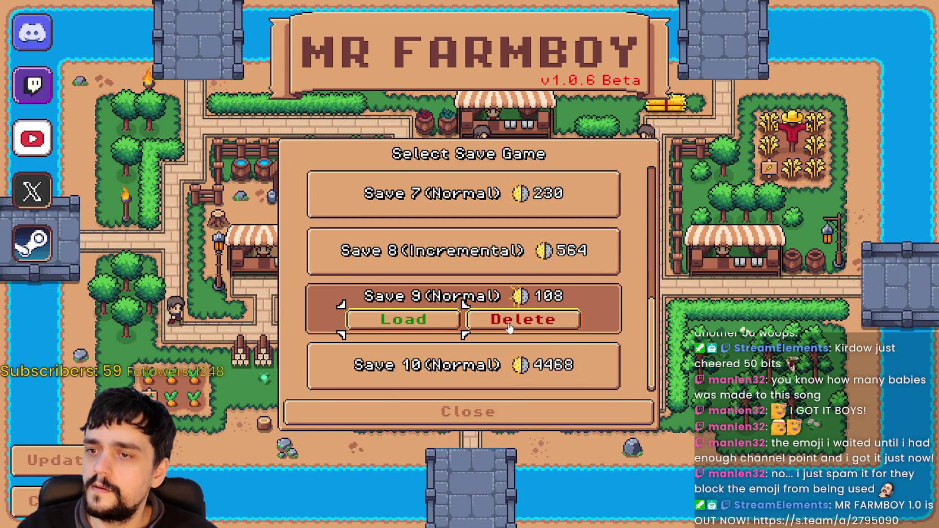
pyautogui.click(434, 329)
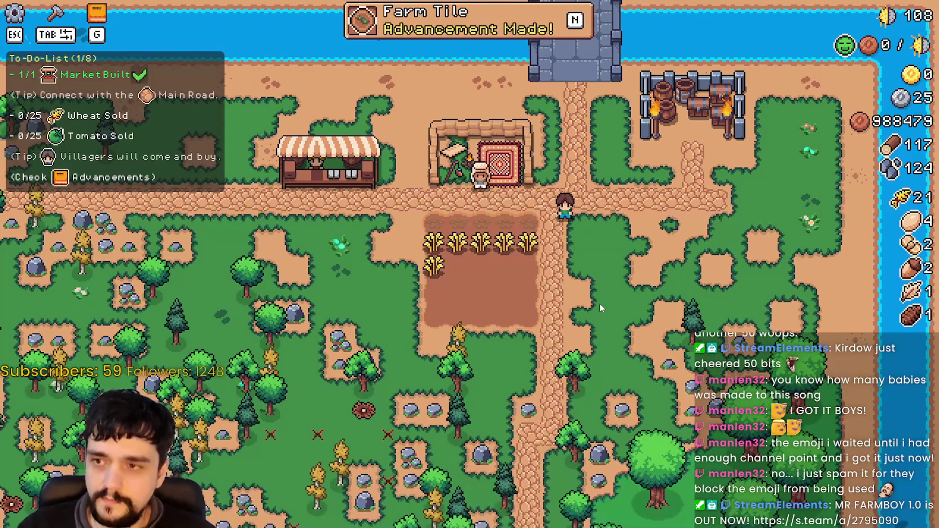
pyautogui.press('s')
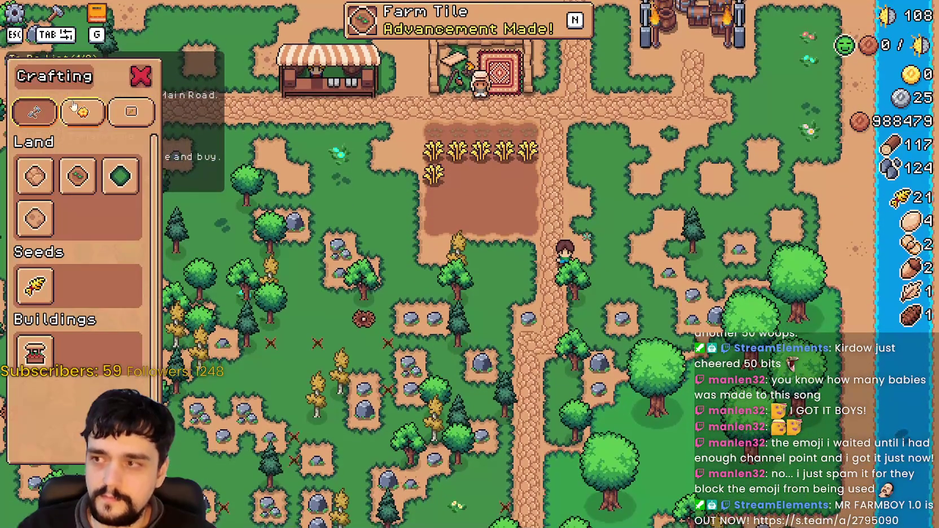
# Enable the To-Do-List tutorial option under Game options, apply, resume, then quit the game
pyautogui.press('Escape')
pyautogui.click(418, 207)
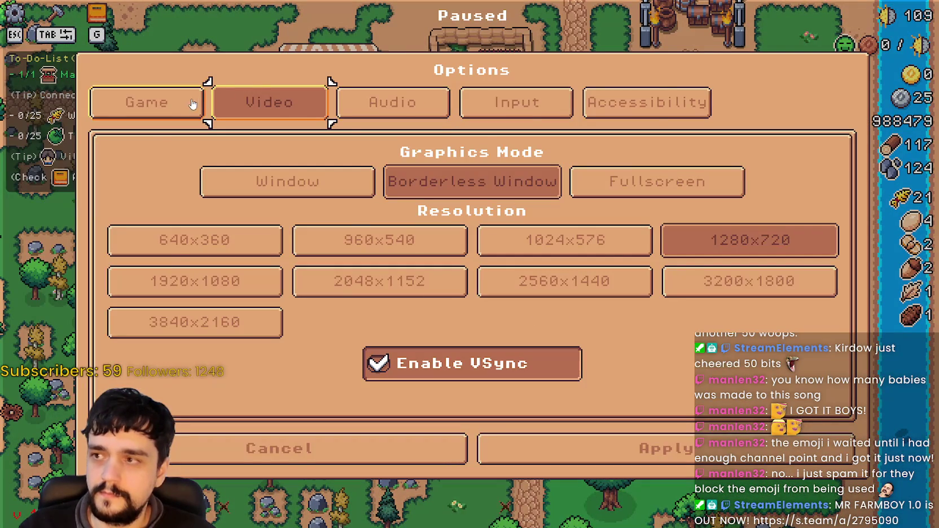
pyautogui.click(147, 102)
pyautogui.click(446, 209)
pyautogui.click(648, 452)
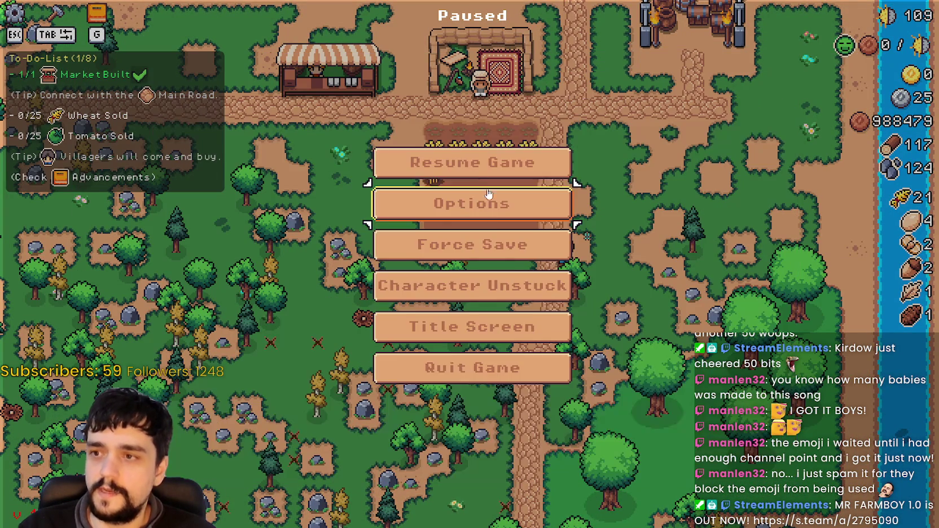
pyautogui.click(481, 172)
pyautogui.press('Escape')
pyautogui.press('Escape')
pyautogui.hotkey('alt', 'F4')
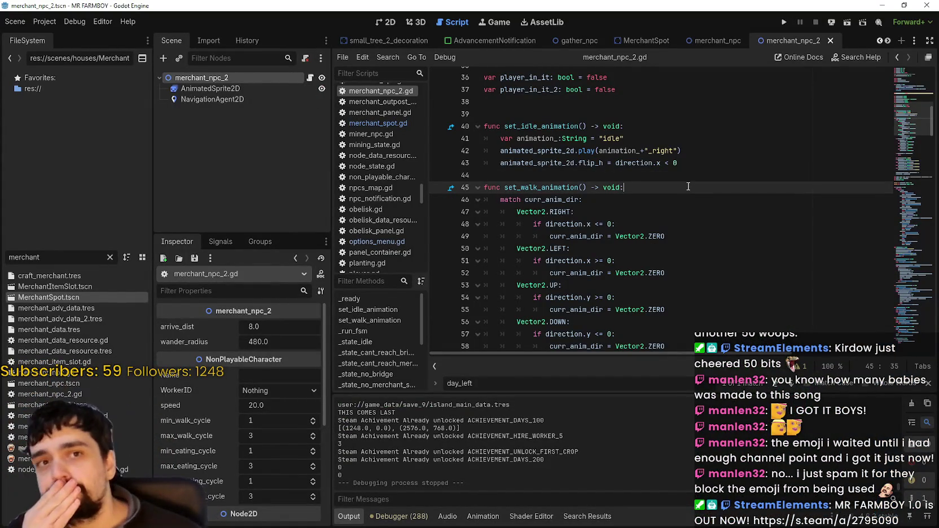
# Filter the FileSystem dock for 'setti' and open settingsMenu.tscn
pyautogui.click(664, 163)
pyautogui.click(701, 163)
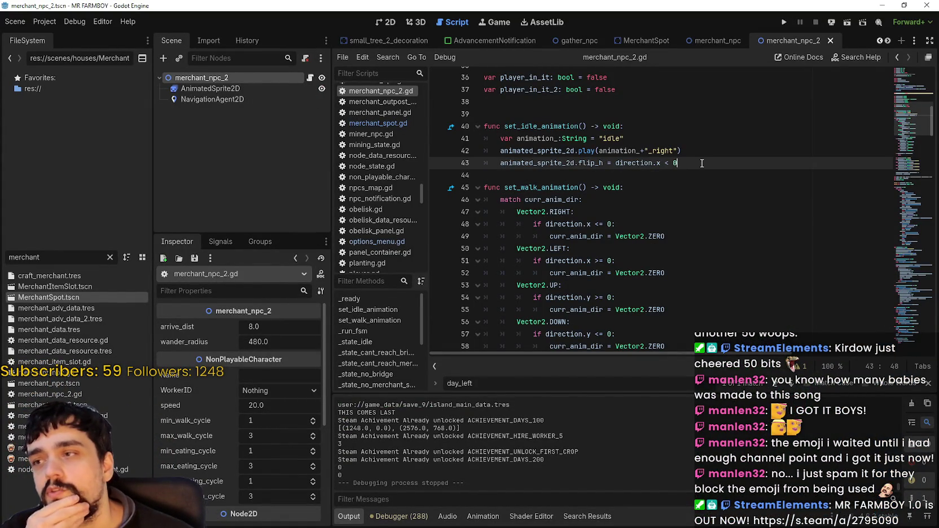
pyautogui.doubleClick(51, 257)
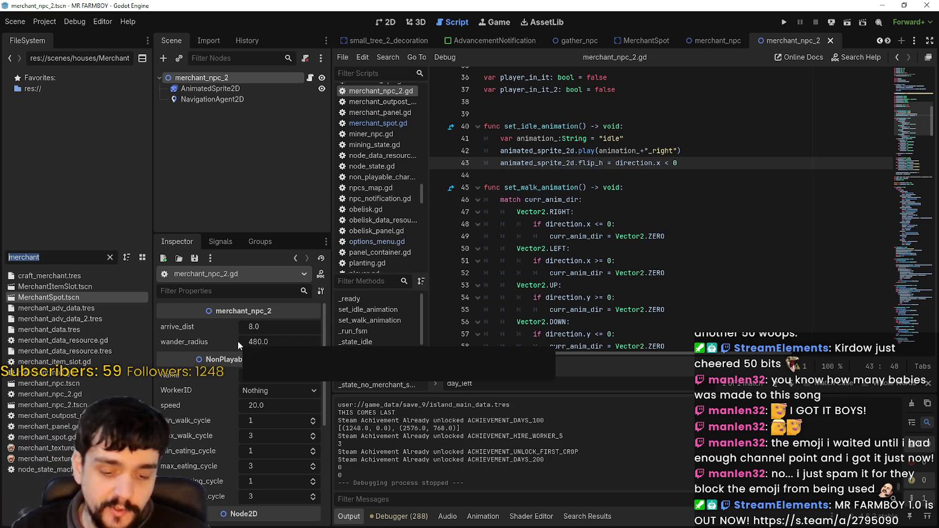
pyautogui.write('setti')
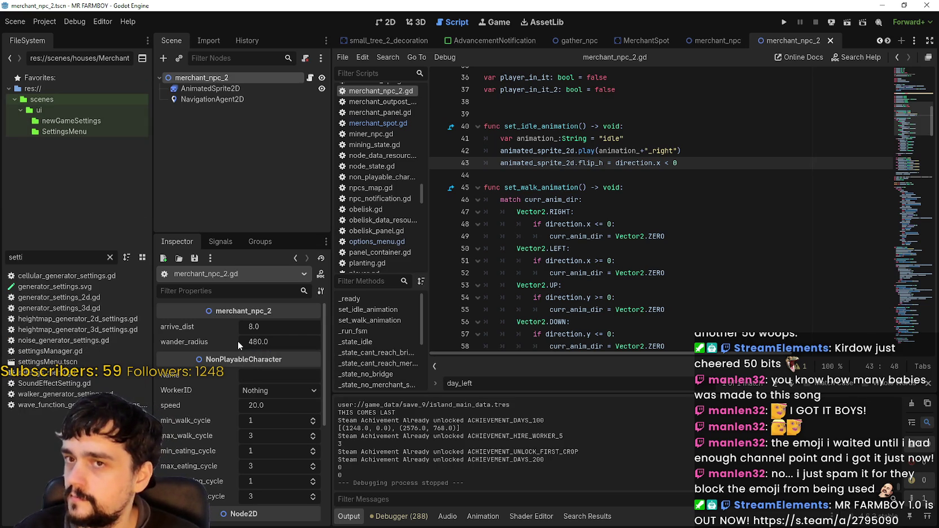
pyautogui.doubleClick(56, 362)
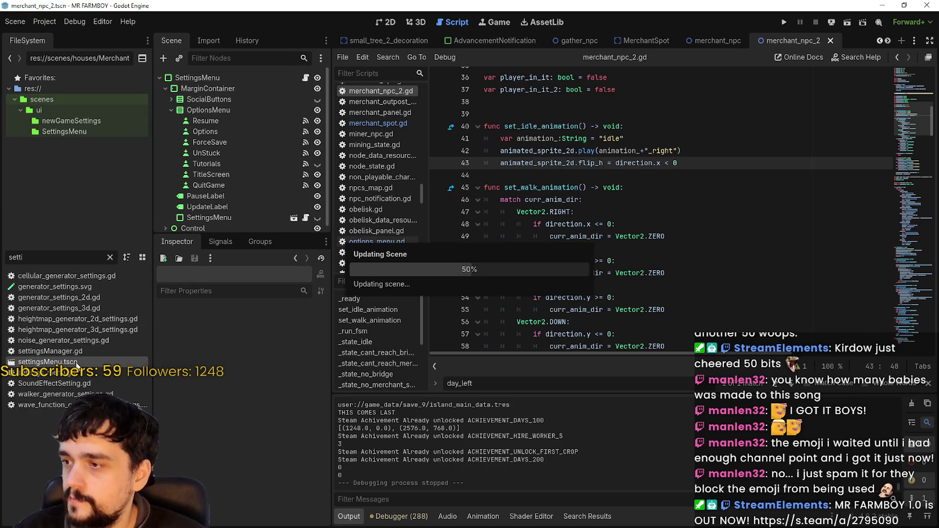
# Filter the FileSystem dock for 'game' and open game_screen.tscn
pyautogui.moveTo(41, 257); pyautogui.dragTo(1, 263)
pyautogui.write('game')
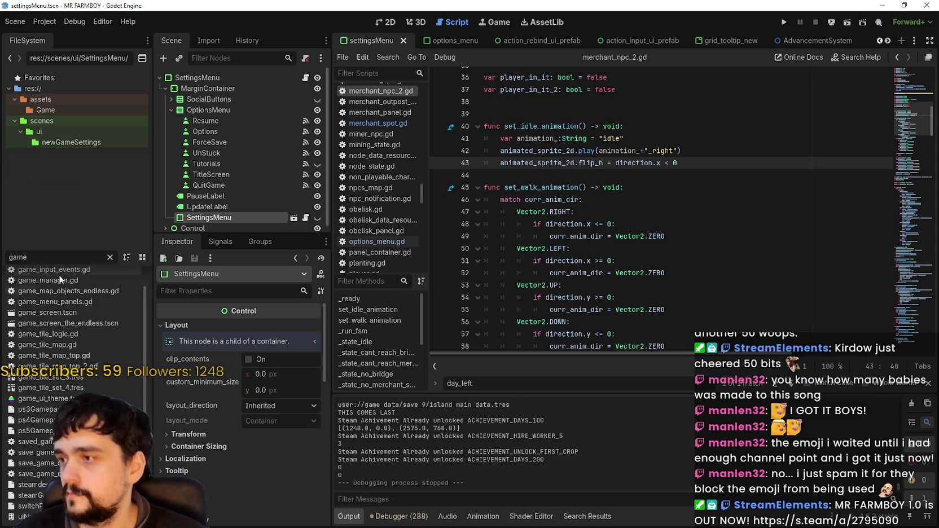
pyautogui.scroll(1, 68, 316)
pyautogui.doubleClick(85, 333)
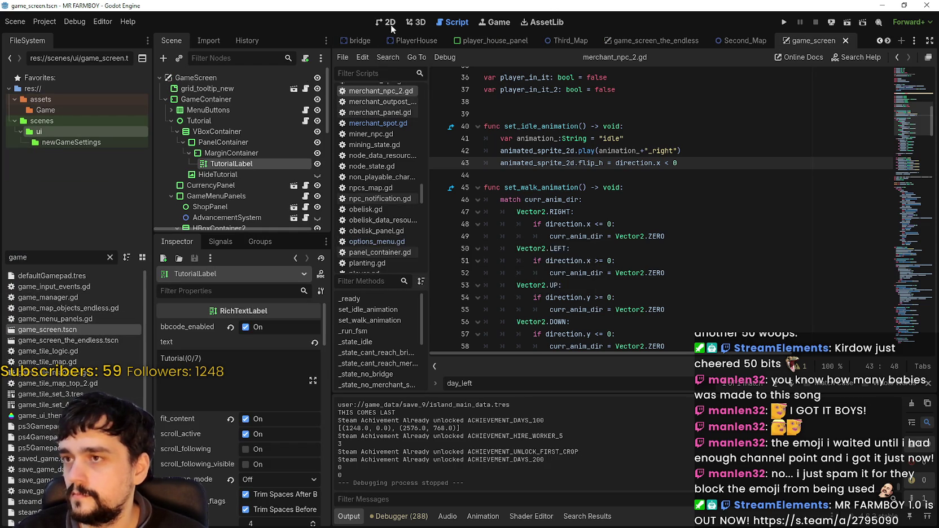
# Select the Tutorial node in the GameScreen tree and open its tutorial.gd script
pyautogui.scroll(-1, 670, 309)
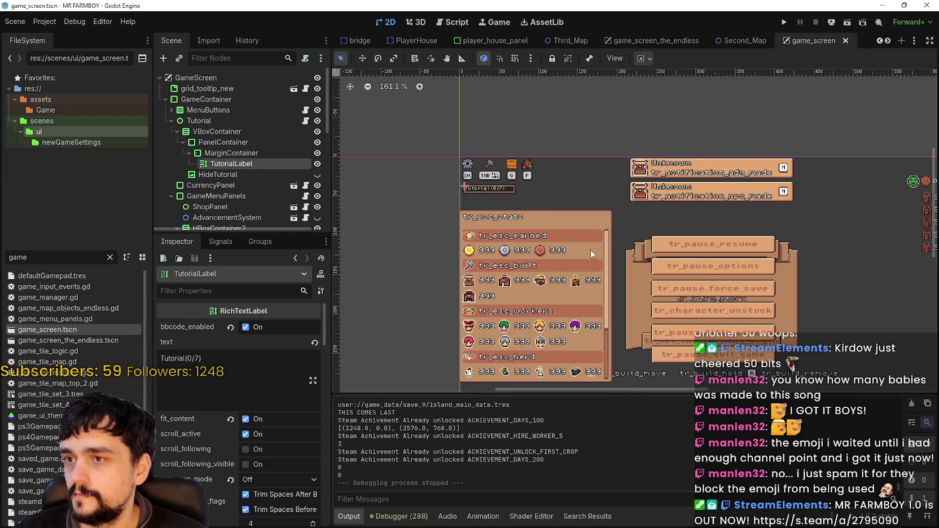
pyautogui.click(233, 120)
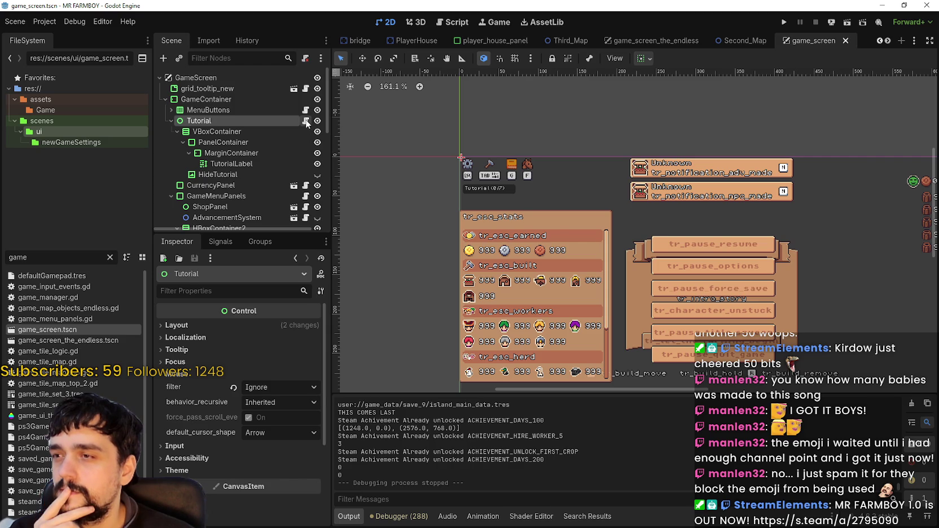
pyautogui.click(305, 121)
pyautogui.moveTo(914, 305); pyautogui.dragTo(914, 318)
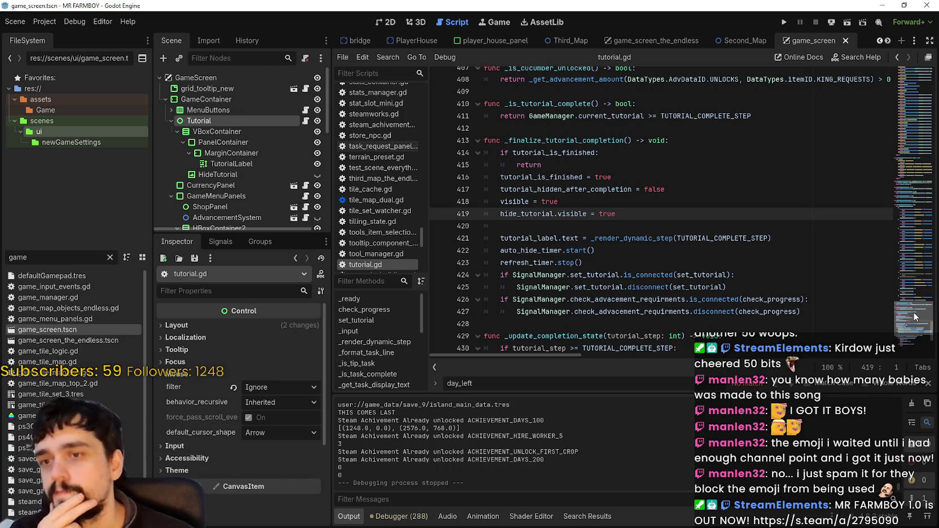
# Scroll through tutorial.gd, then open the SettingsMenu node's settings_menu.gd script
pyautogui.moveTo(914, 317); pyautogui.dragTo(918, 207)
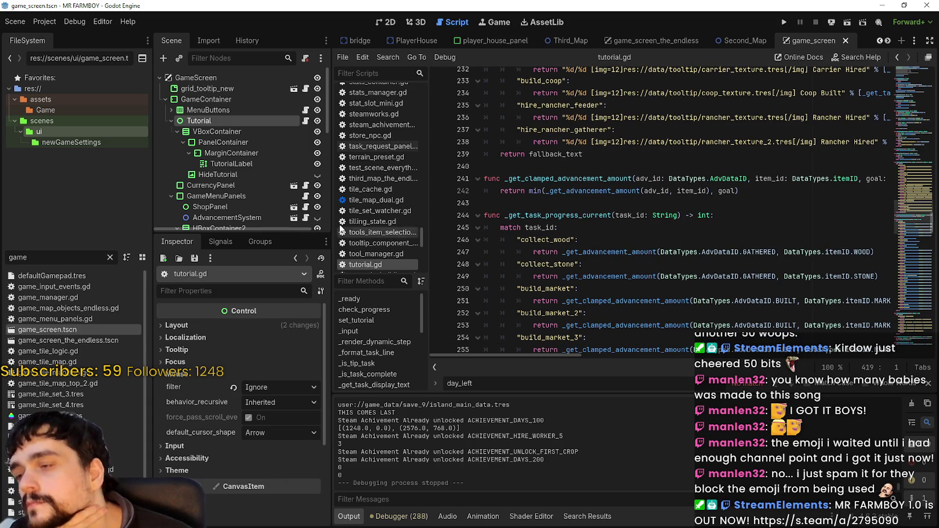
pyautogui.scroll(-10, 276, 190)
pyautogui.scroll(-3, 275, 192)
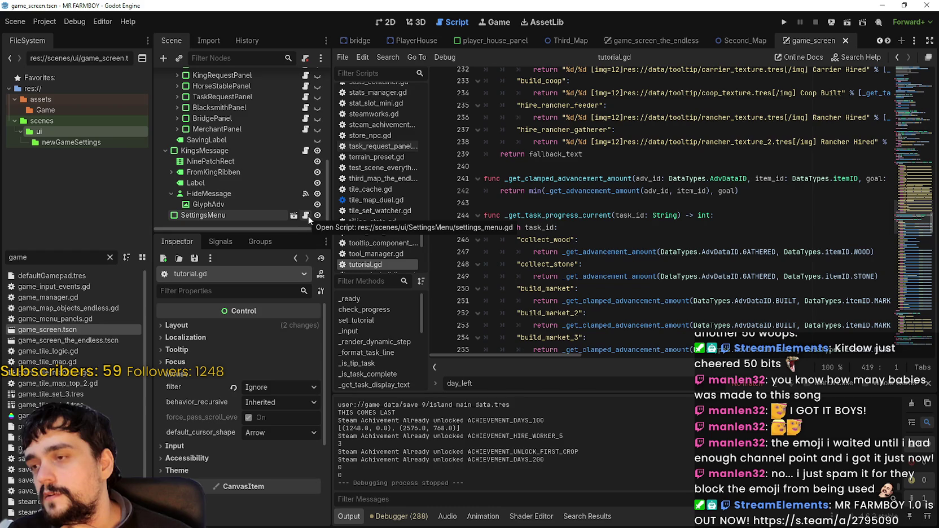
pyautogui.scroll(5, 271, 146)
pyautogui.scroll(-5, 271, 150)
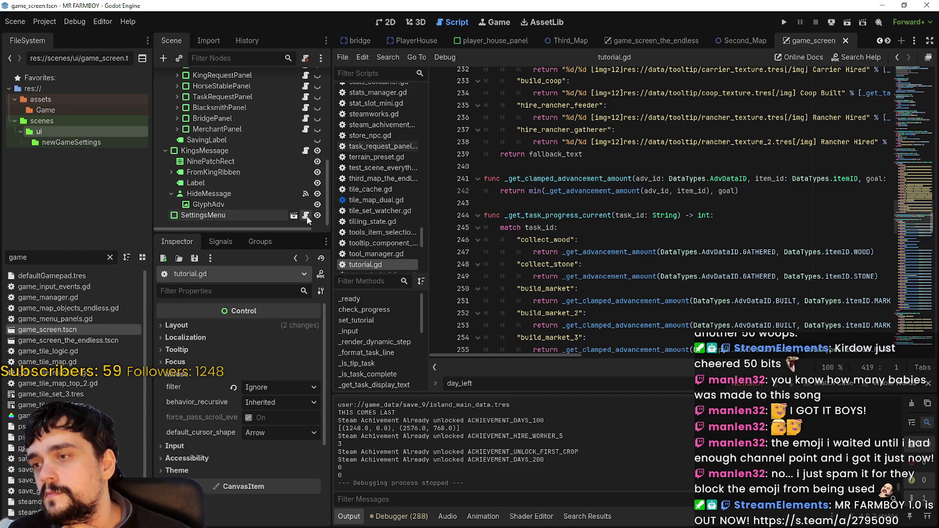
pyautogui.click(306, 216)
pyautogui.scroll(6, 291, 180)
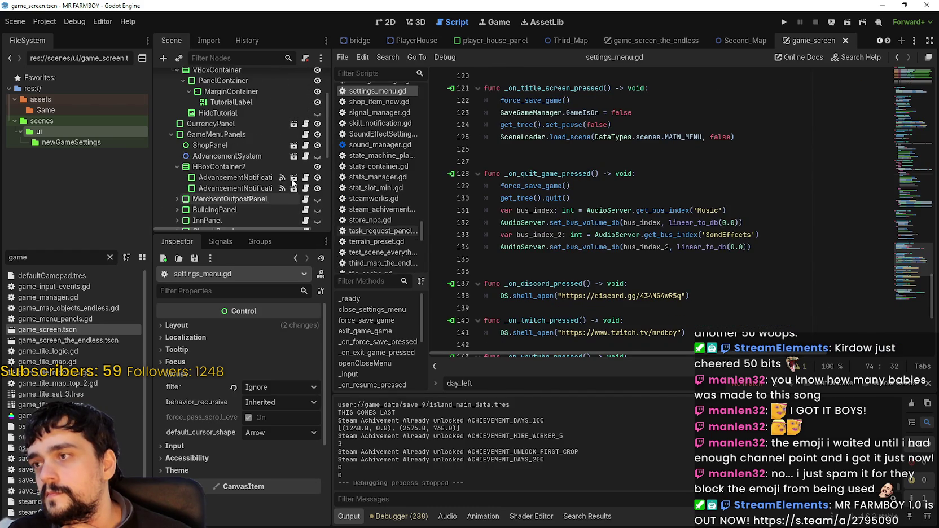
# Close the find bar and scroll settings_menu.gd up to around line 33
pyautogui.scroll(2, 291, 181)
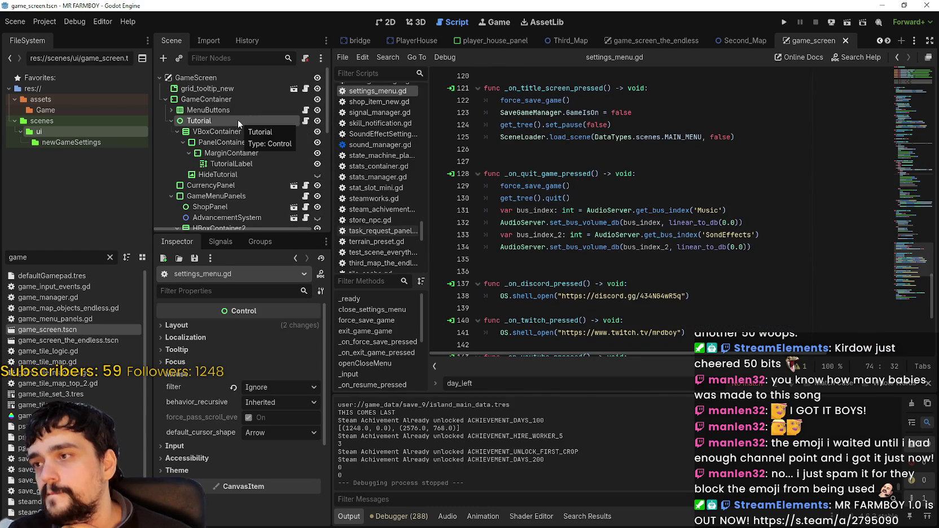
pyautogui.click(929, 383)
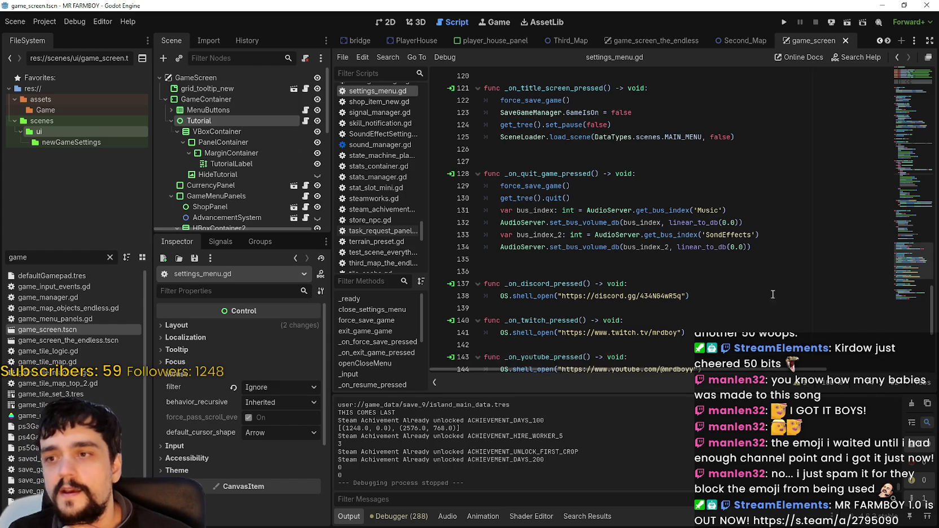
pyautogui.scroll(-6, 772, 295)
pyautogui.scroll(3, 905, 273)
pyautogui.scroll(-2, 905, 273)
pyautogui.moveTo(903, 291)
pyautogui.mouseDown()
pyautogui.moveTo(886, 77)
pyautogui.moveTo(886, 128)
pyautogui.mouseUp()
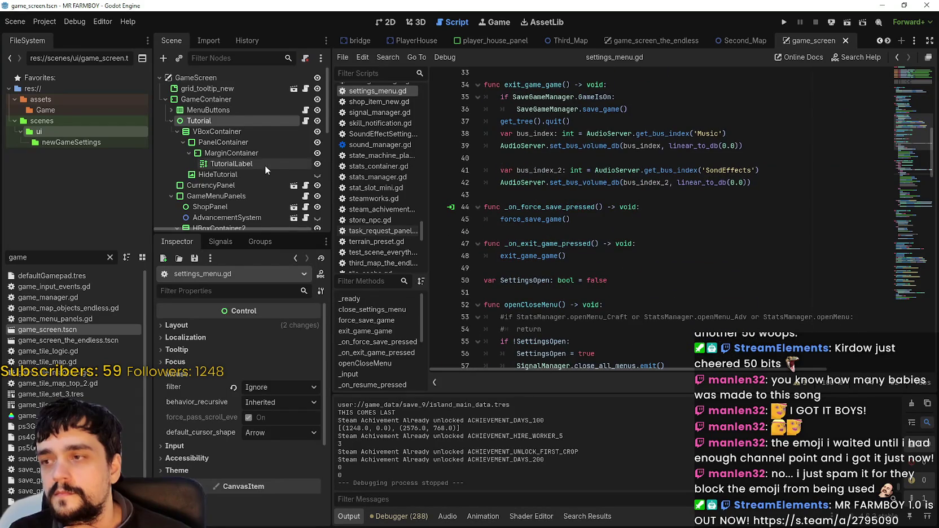
pyautogui.scroll(-5, 254, 164)
pyautogui.scroll(4, 236, 163)
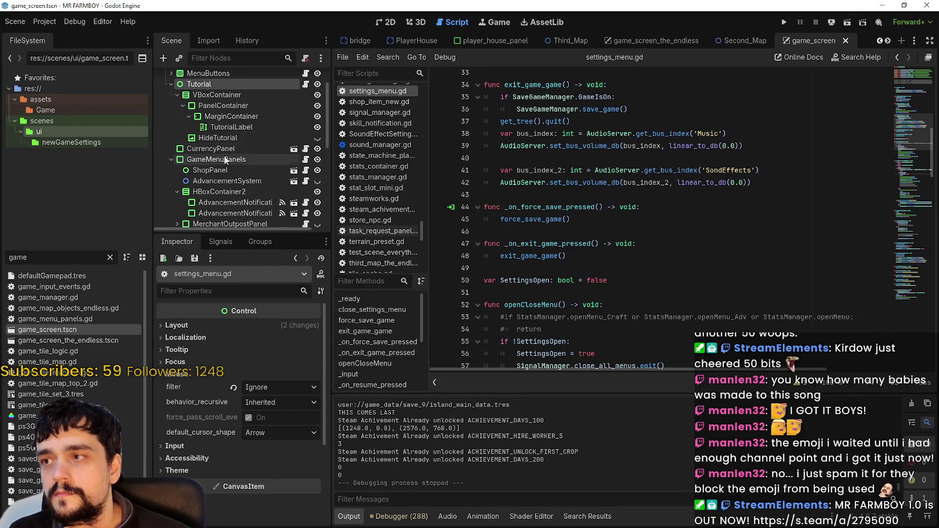
# Collapse the GameMenuPanels and KingsMessage nodes in the Scene dock
pyautogui.click(170, 159)
pyautogui.click(165, 181)
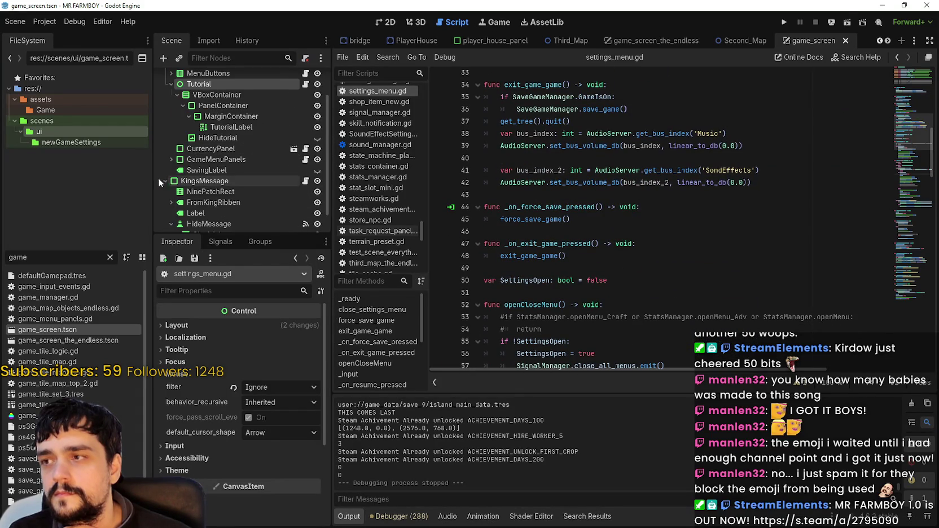
pyautogui.scroll(2, 160, 179)
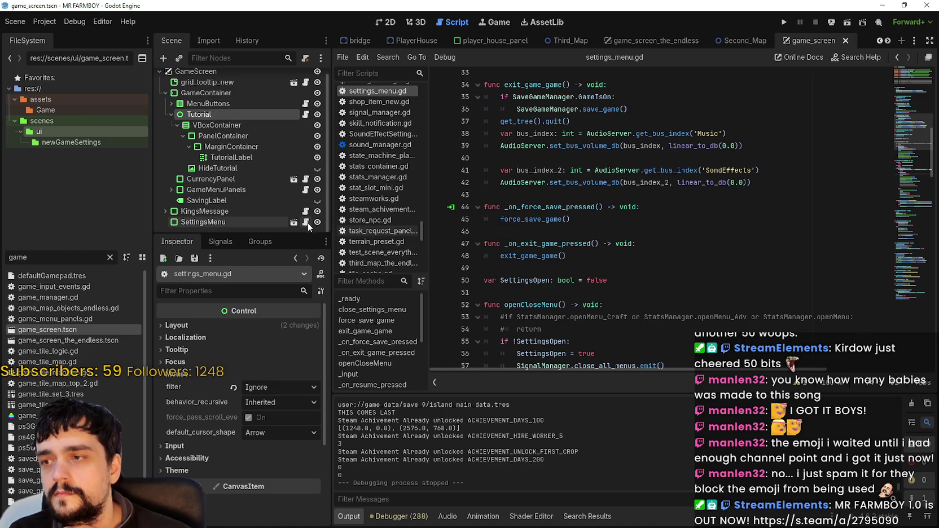
pyautogui.doubleClick(35, 258)
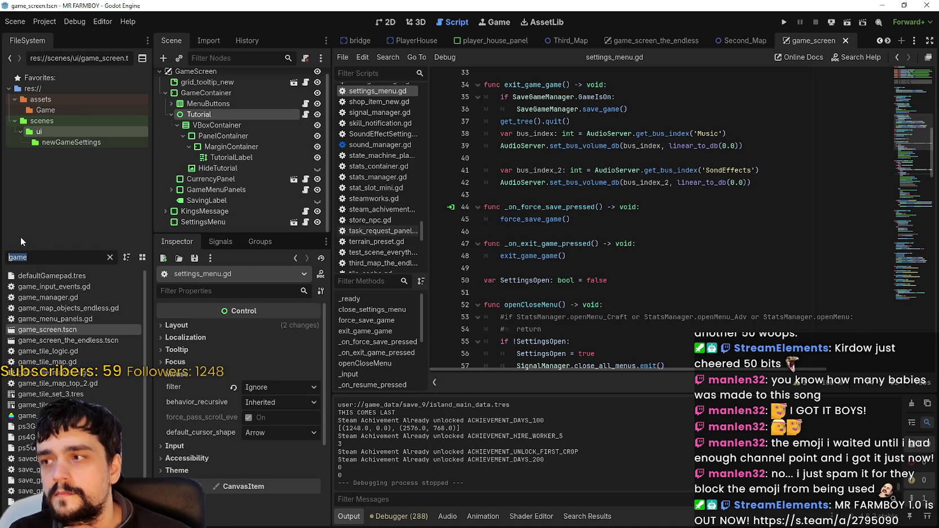
# Filter for 'options', then open options_menu.tscn and its options_menu.gd script
pyautogui.write('options')
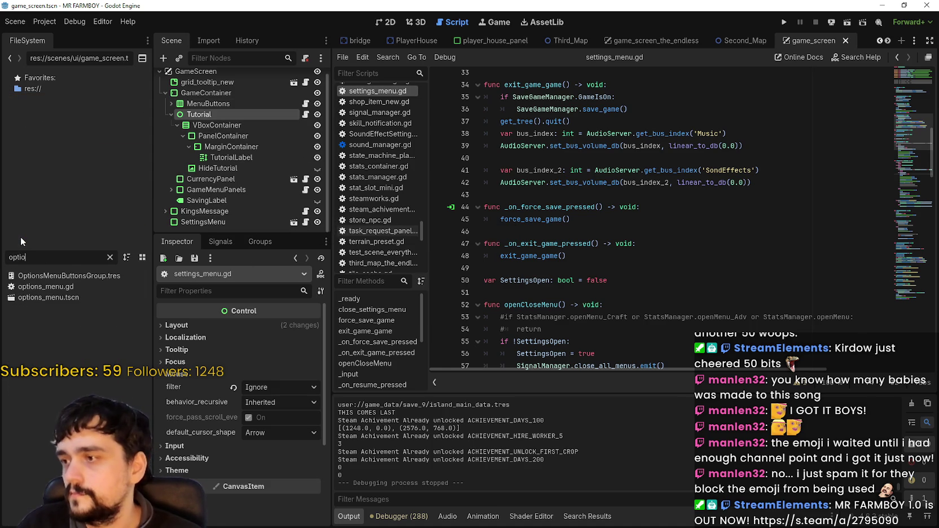
pyautogui.click(69, 294)
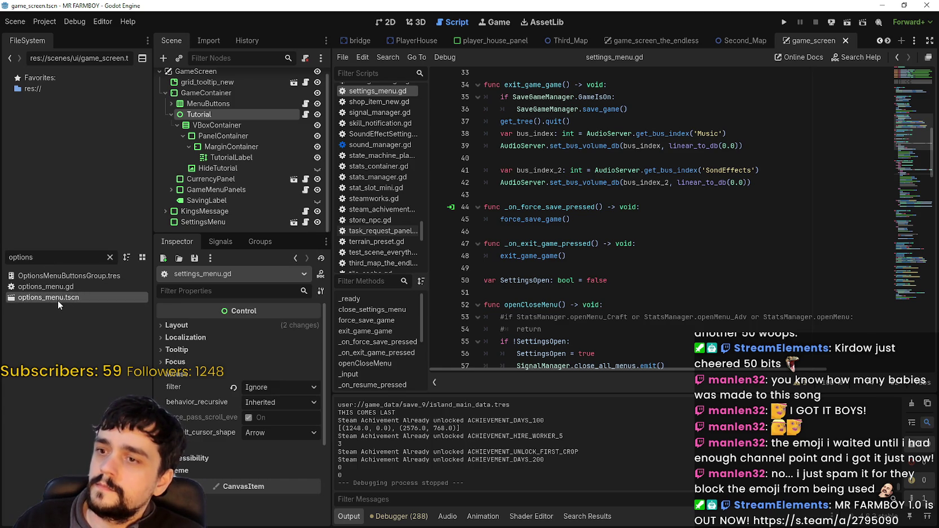
pyautogui.doubleClick(57, 300)
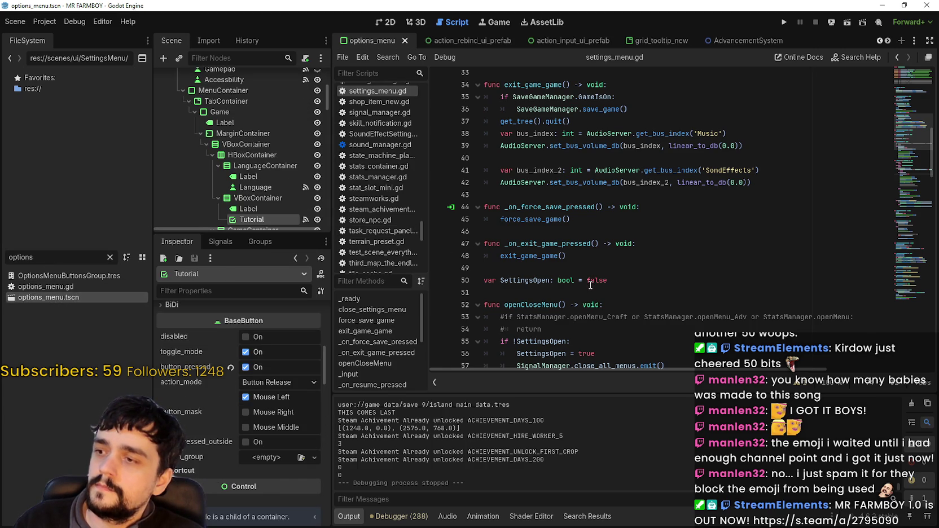
pyautogui.scroll(-2, 213, 194)
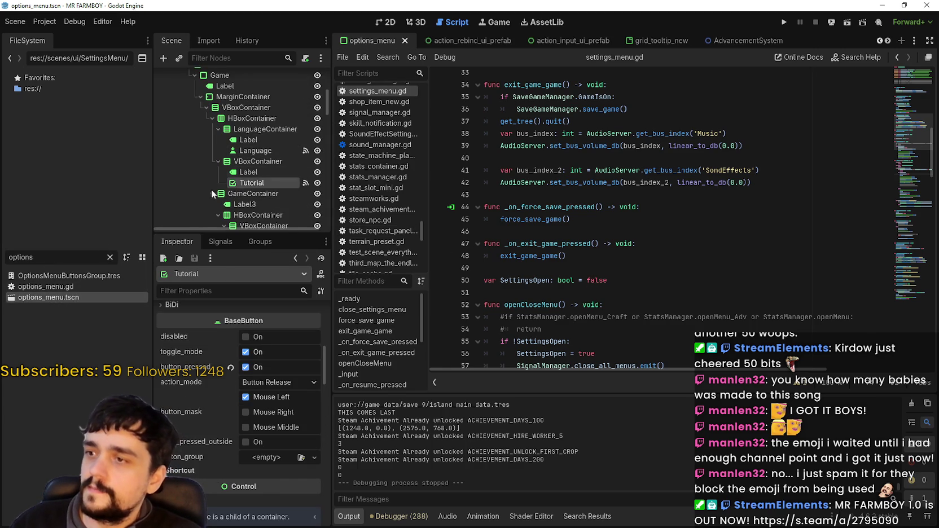
pyautogui.doubleClick(42, 286)
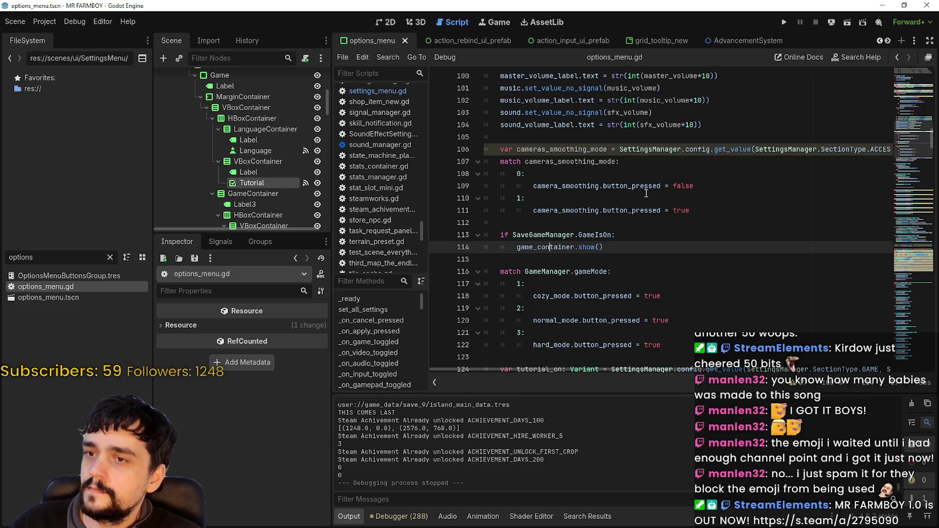
pyautogui.scroll(-5, 646, 193)
pyautogui.click(639, 223)
pyautogui.scroll(3, 657, 219)
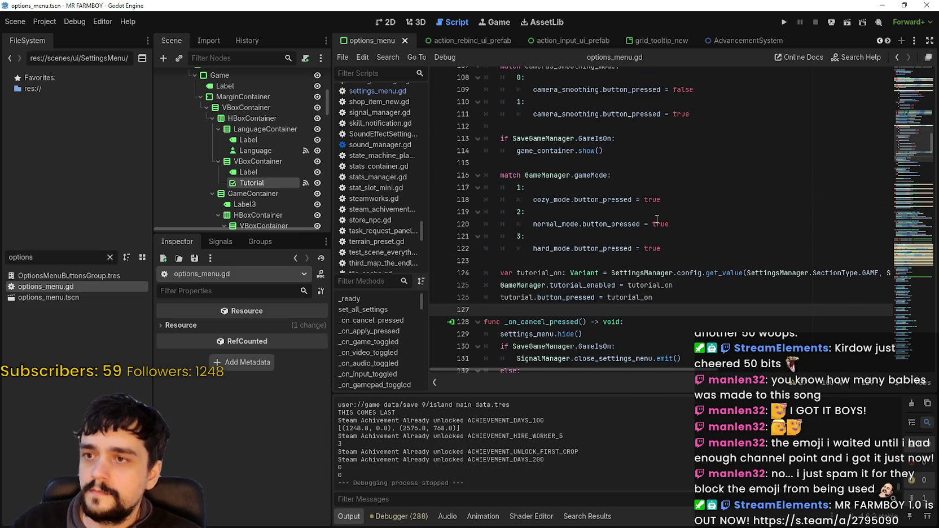
pyautogui.moveTo(615, 285); pyautogui.dragTo(500, 285)
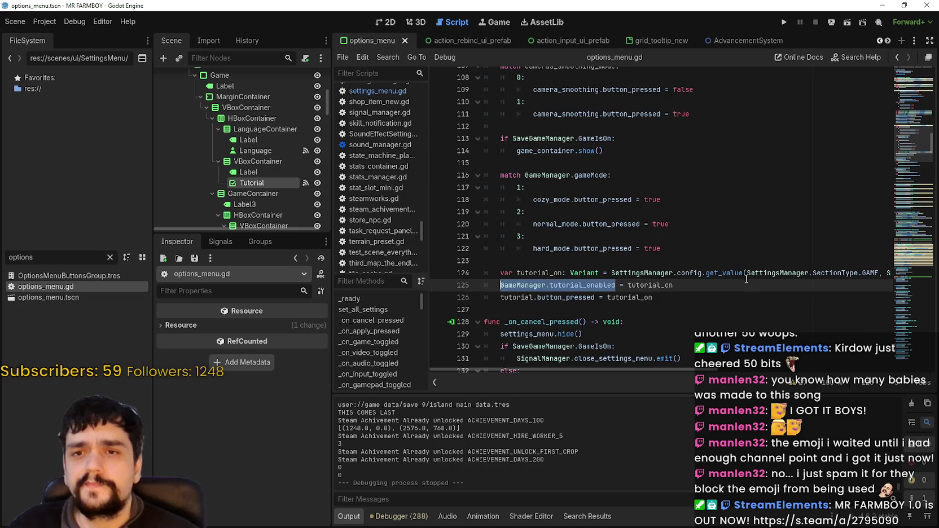
pyautogui.scroll(6, 733, 271)
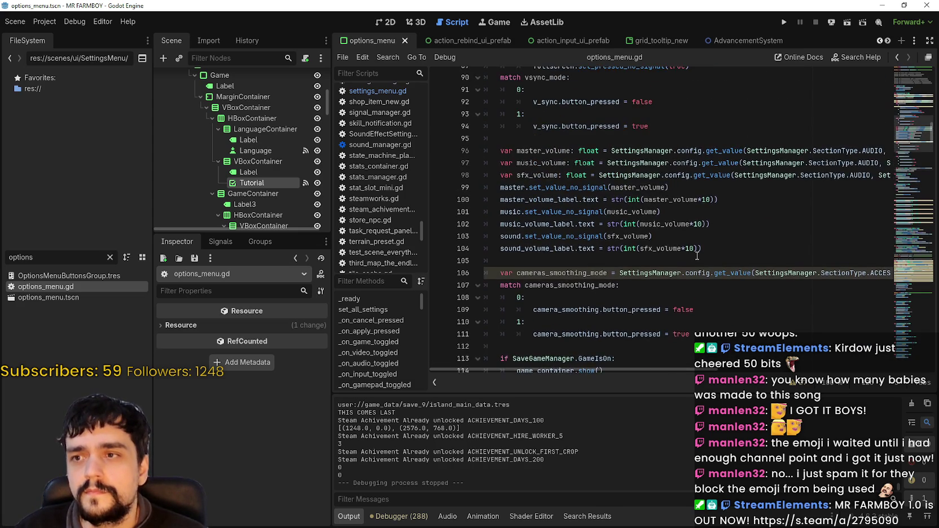
pyautogui.scroll(2, 698, 256)
pyautogui.scroll(6, 697, 256)
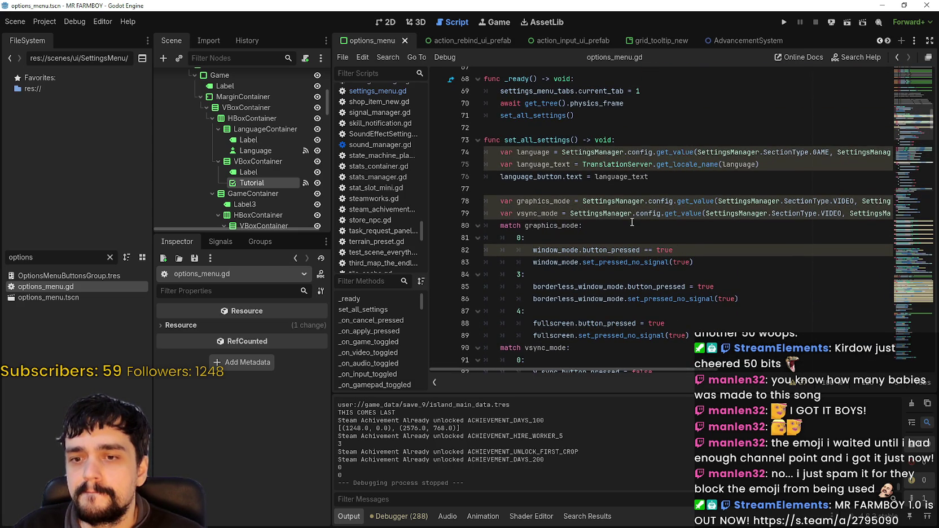
pyautogui.scroll(1, 629, 221)
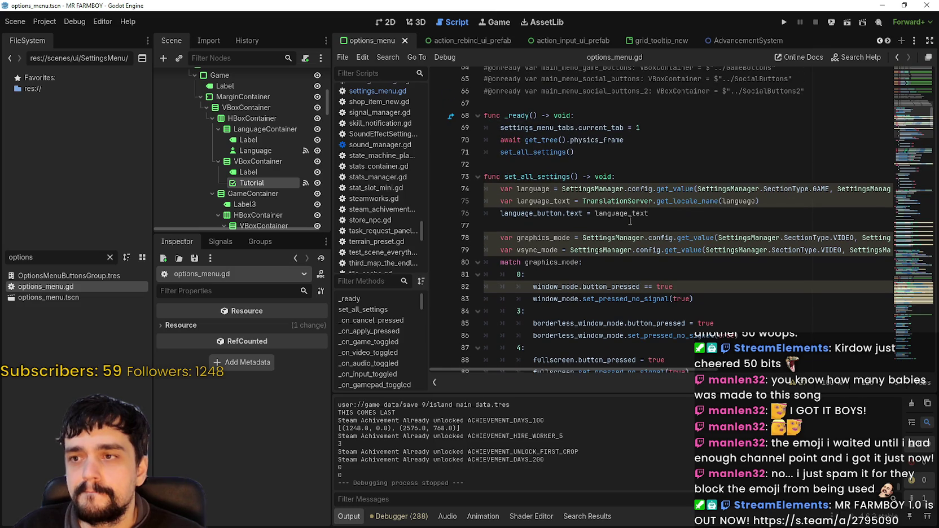
pyautogui.scroll(-7, 541, 198)
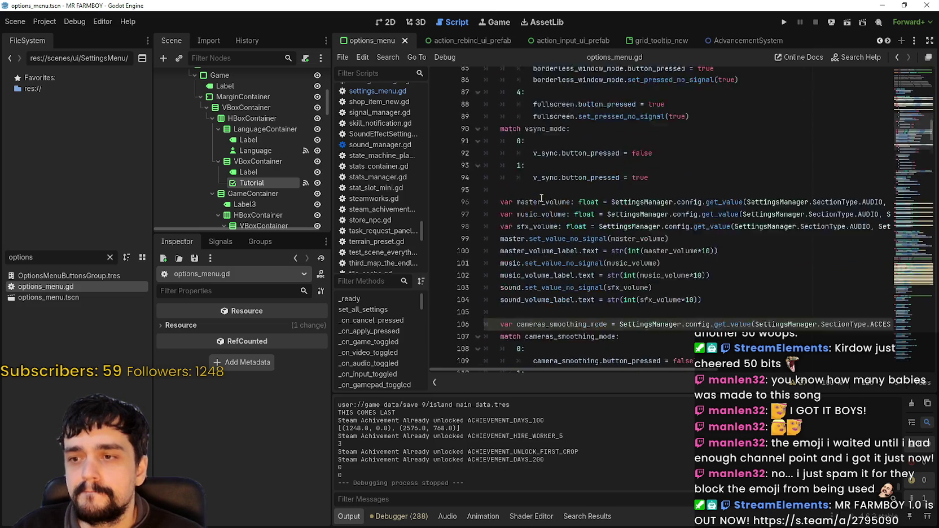
pyautogui.scroll(5, 542, 198)
pyautogui.scroll(6, 542, 197)
pyautogui.scroll(-16, 541, 196)
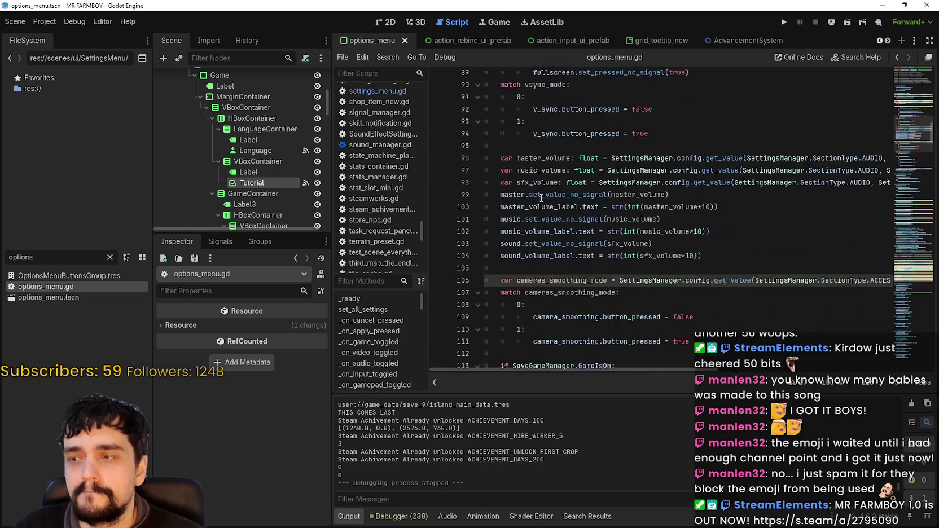
pyautogui.scroll(-6, 675, 148)
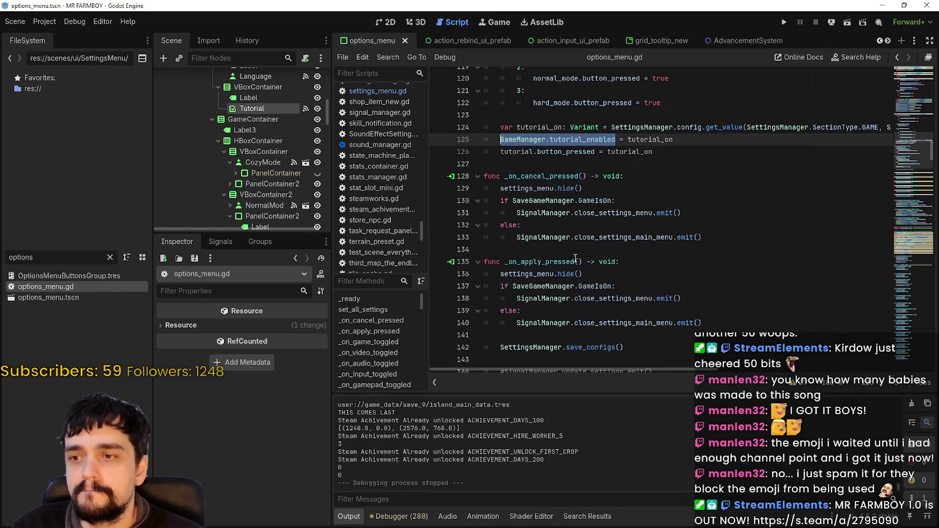
# Copy GameManager.tutorial_enabled from line 125 of options_menu.gd
pyautogui.click(675, 153)
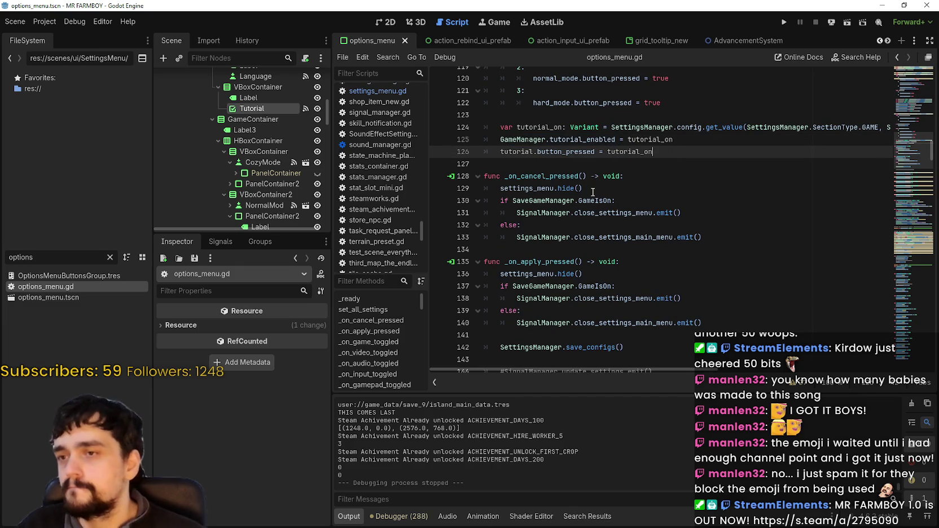
pyautogui.moveTo(907, 151)
pyautogui.mouseDown()
pyautogui.moveTo(904, 107)
pyautogui.moveTo(906, 195)
pyautogui.moveTo(909, 138)
pyautogui.moveTo(905, 147)
pyautogui.mouseUp()
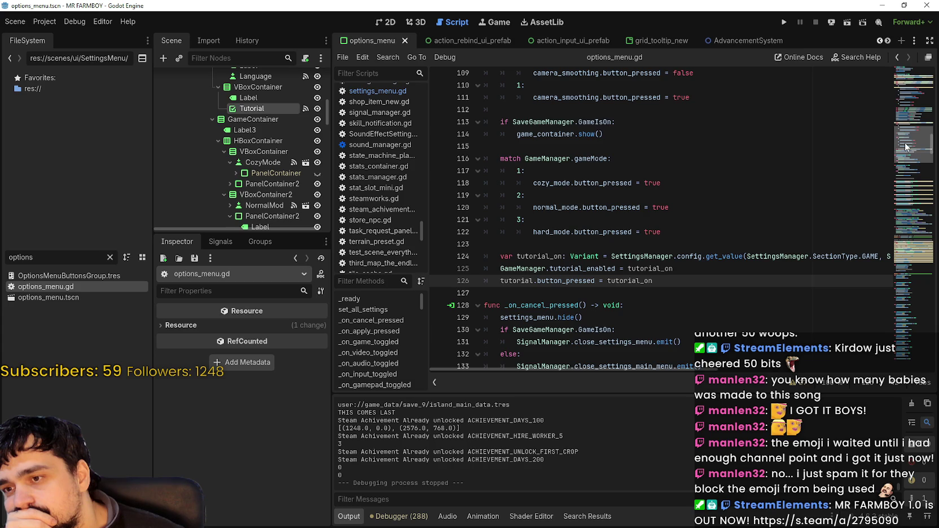
pyautogui.moveTo(673, 268); pyautogui.dragTo(500, 268)
pyautogui.rightClick(501, 266)
pyautogui.press('Escape')
pyautogui.doubleClick(533, 268)
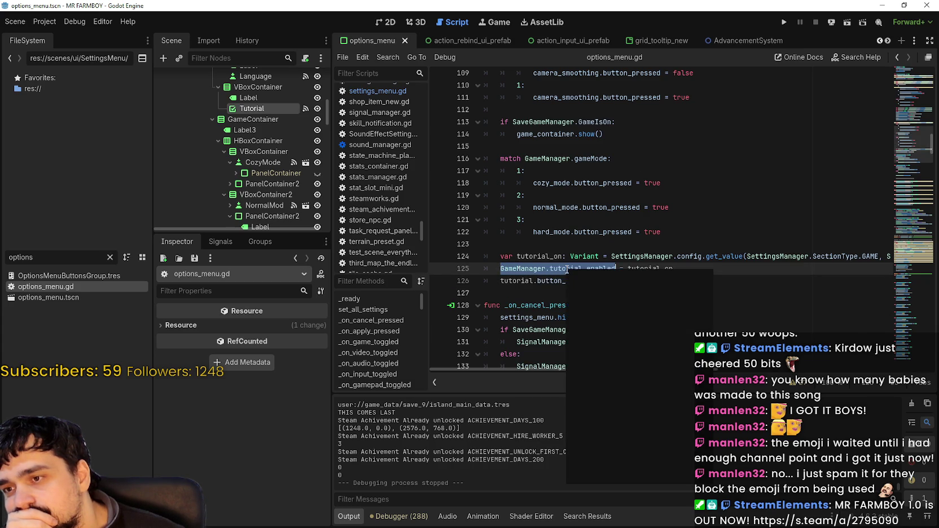
pyautogui.moveTo(533, 268); pyautogui.dragTo(567, 269)
pyautogui.rightClick(567, 270)
pyautogui.click(601, 332)
pyautogui.click(547, 268)
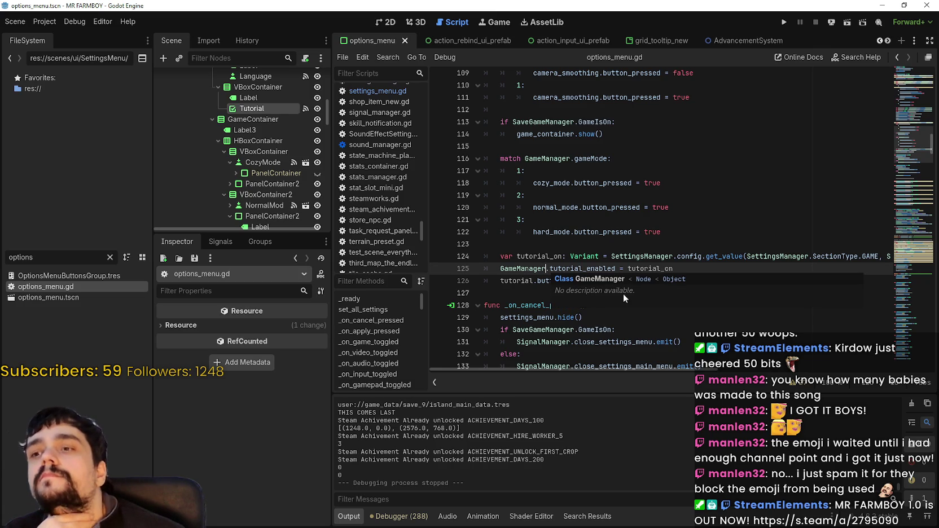
pyautogui.doubleClick(570, 268)
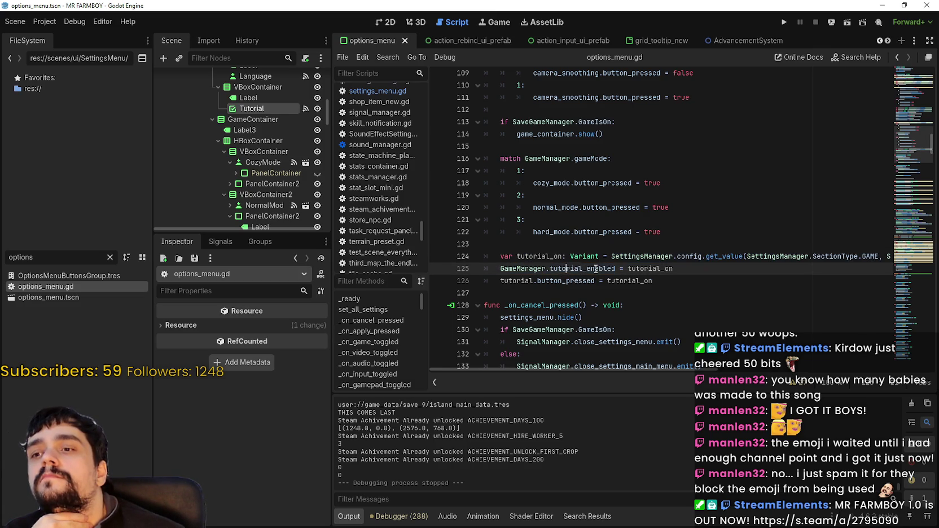
pyautogui.keyDown('shift'); pyautogui.click(534, 269); pyautogui.keyUp('shift')
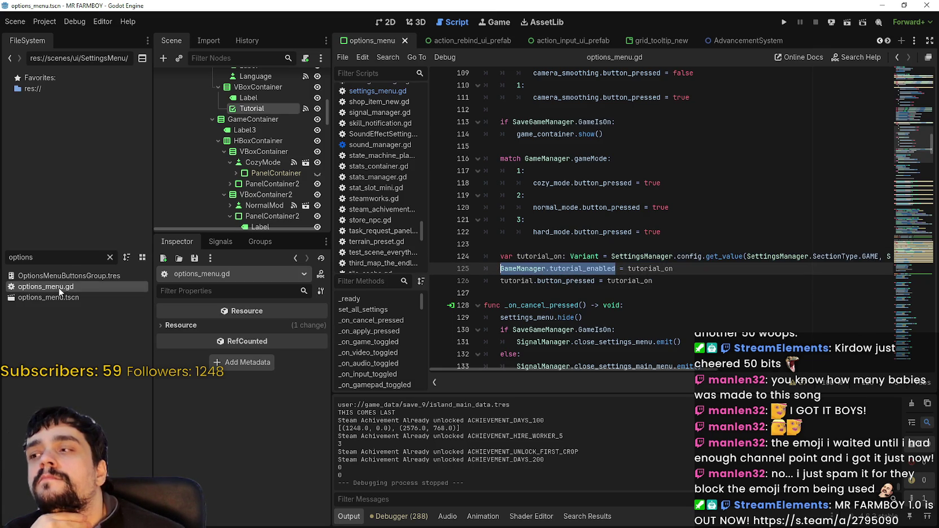
# Select the Tutorial toggle node and view its signal connections in the Node dock
pyautogui.scroll(3, 289, 169)
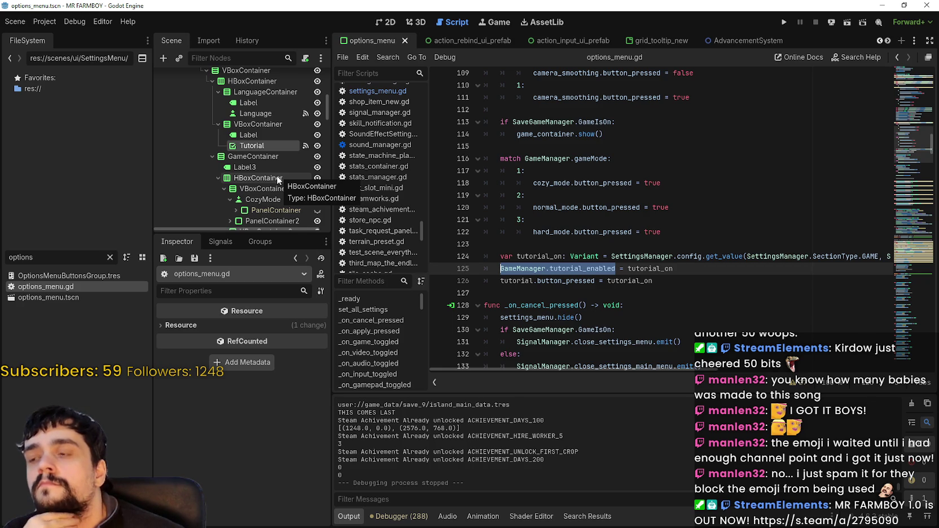
pyautogui.scroll(2, 277, 178)
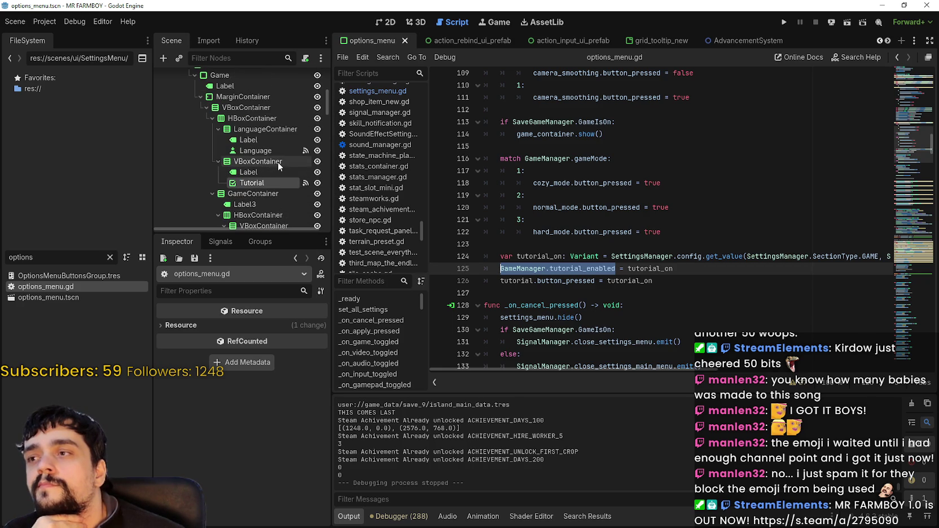
pyautogui.scroll(-3, 278, 161)
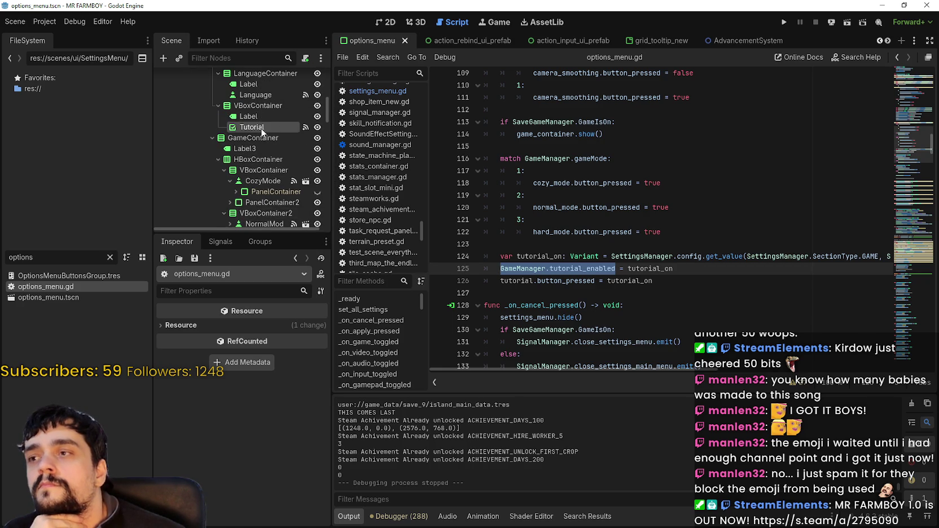
pyautogui.click(260, 130)
pyautogui.click(220, 241)
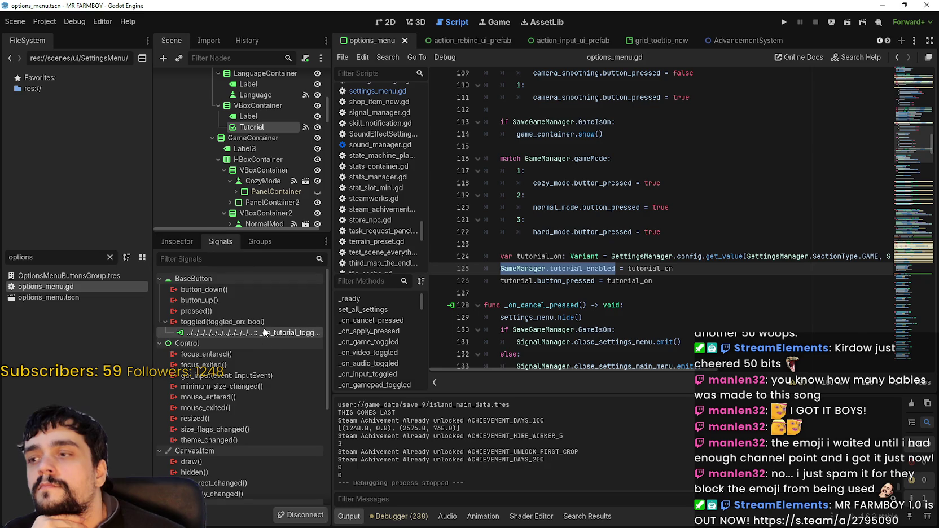
# Jump to the _on_tutorial_toggled handler and add a new indented line after line 488
pyautogui.doubleClick(263, 331)
pyautogui.scroll(-1, 741, 310)
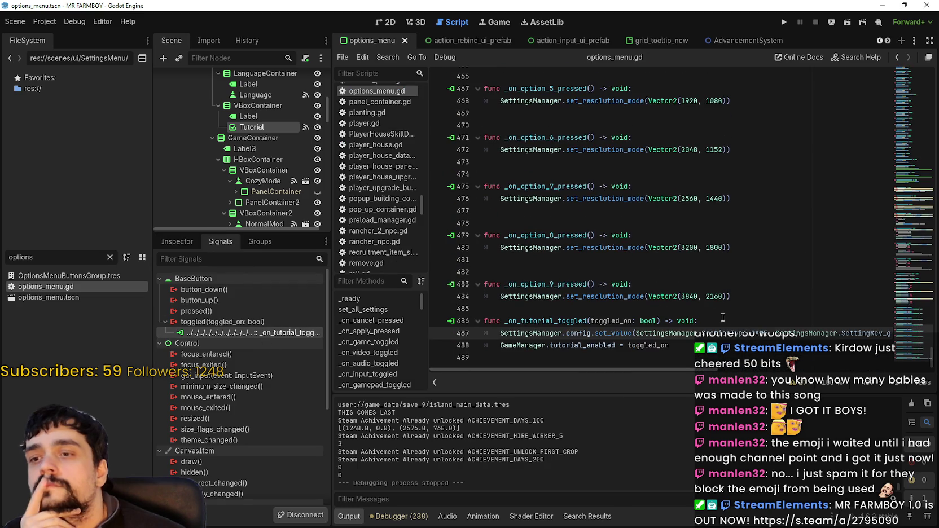
pyautogui.click(685, 345)
pyautogui.moveTo(684, 346)
pyautogui.mouseDown()
pyautogui.moveTo(502, 342)
pyautogui.moveTo(480, 320)
pyautogui.mouseUp()
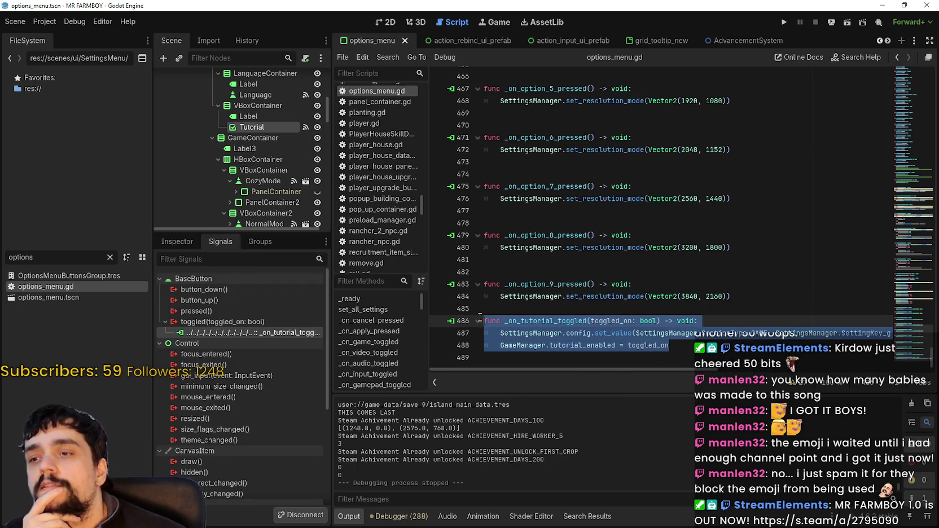
pyautogui.click(679, 345)
pyautogui.scroll(-1, 910, 347)
pyautogui.scroll(1, 910, 347)
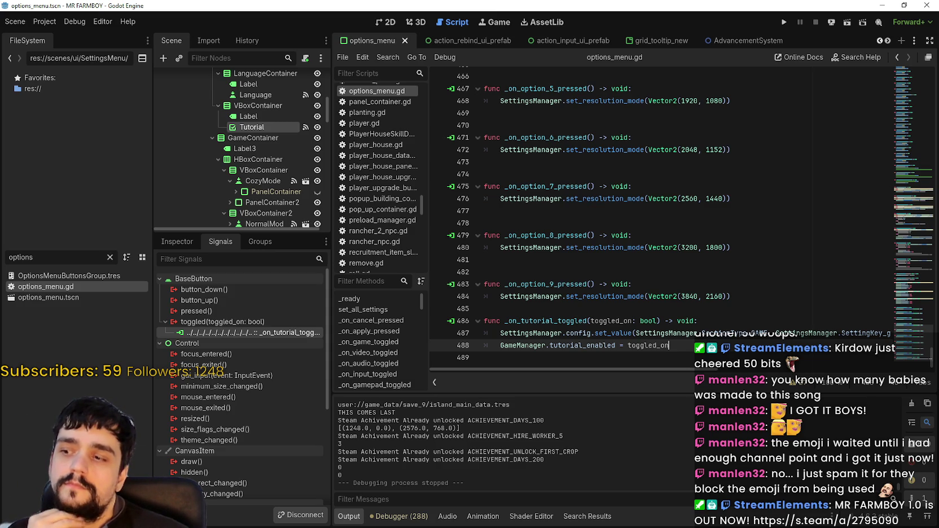
pyautogui.press('Return')
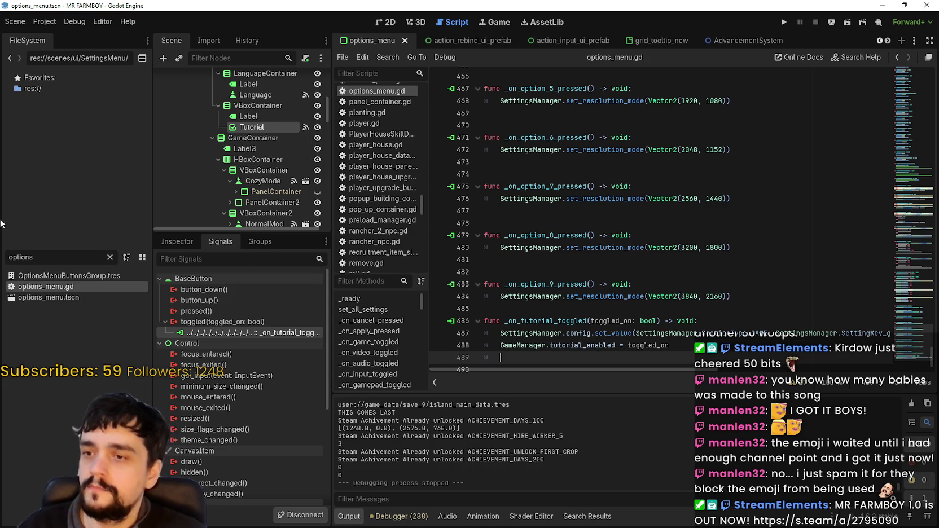
pyautogui.click(3, 257)
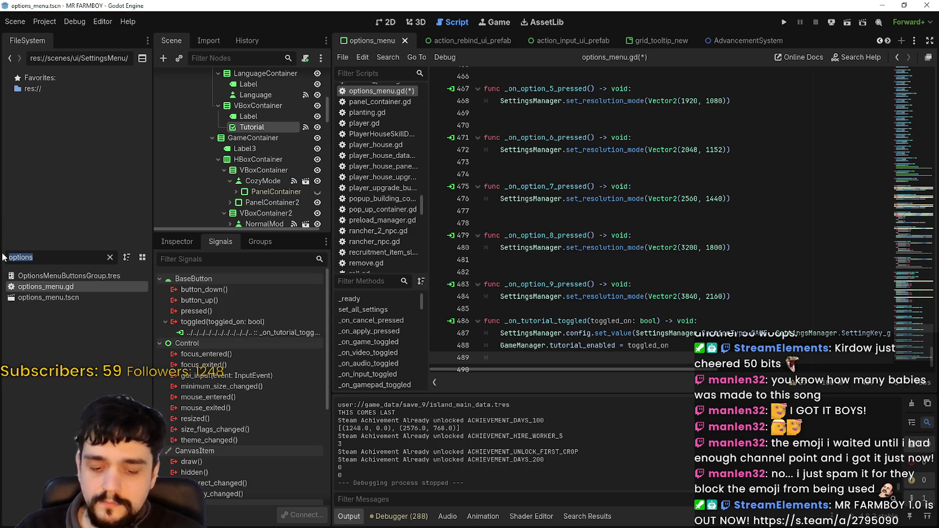
pyautogui.write('game')
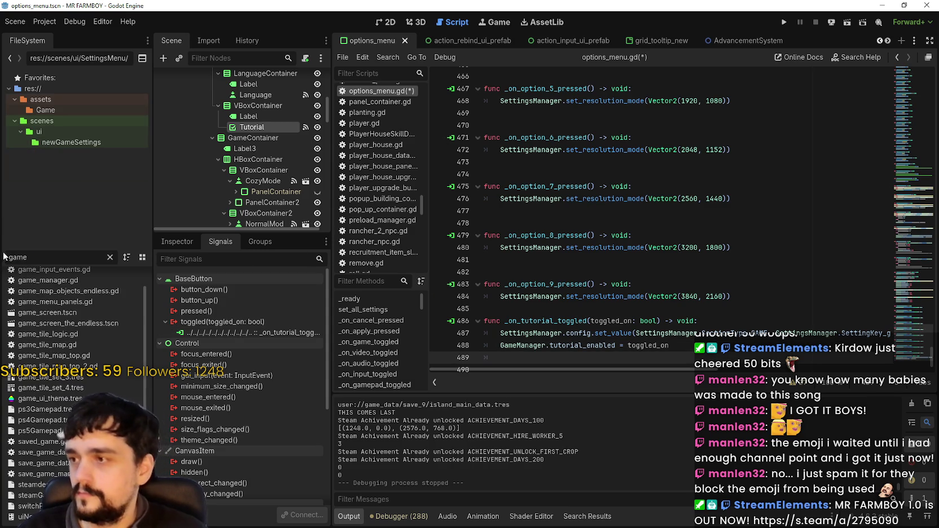
pyautogui.doubleClick(15, 313)
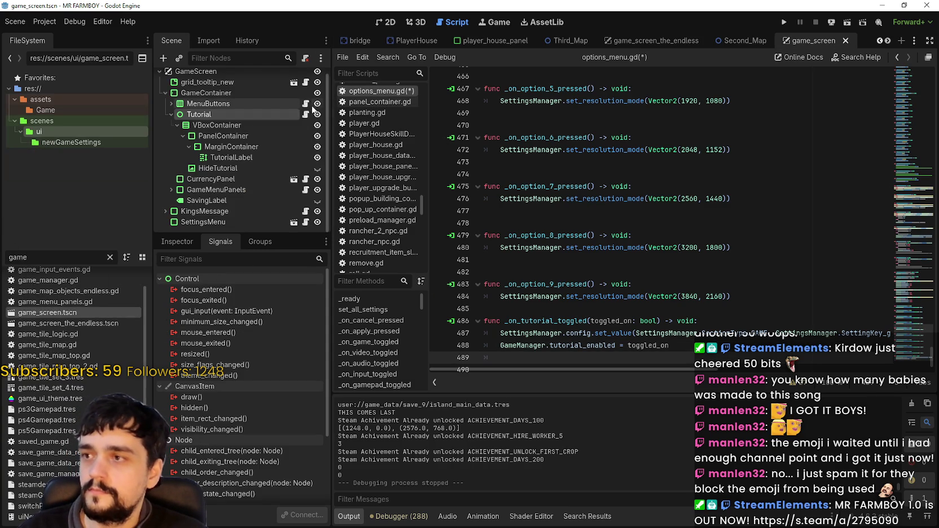
pyautogui.click(235, 157)
pyautogui.scroll(-1, 472, 198)
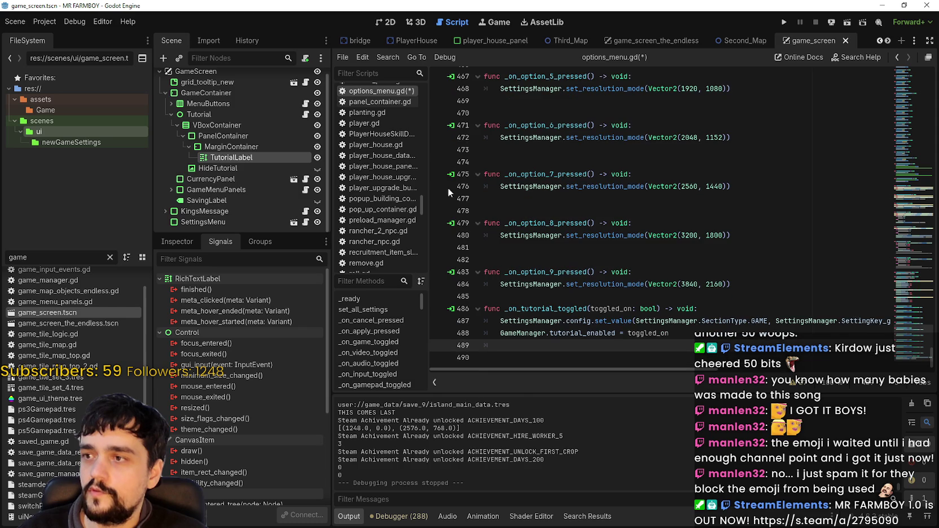
pyautogui.click(209, 168)
pyautogui.click(191, 115)
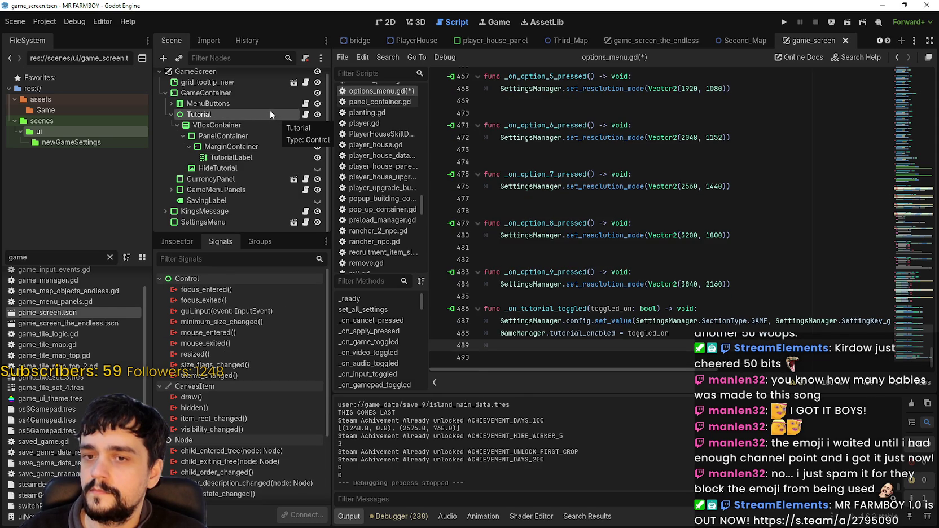
pyautogui.click(559, 342)
pyautogui.write('utorial')
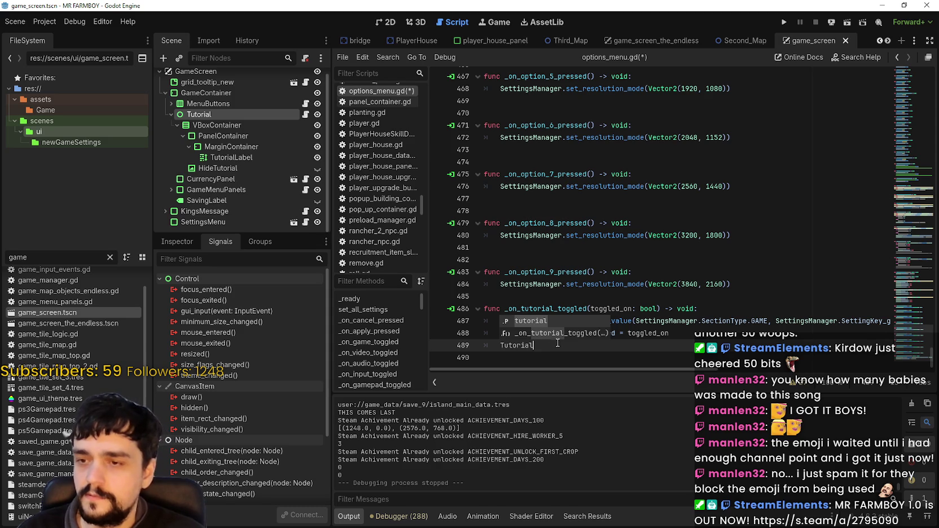
pyautogui.press('Return')
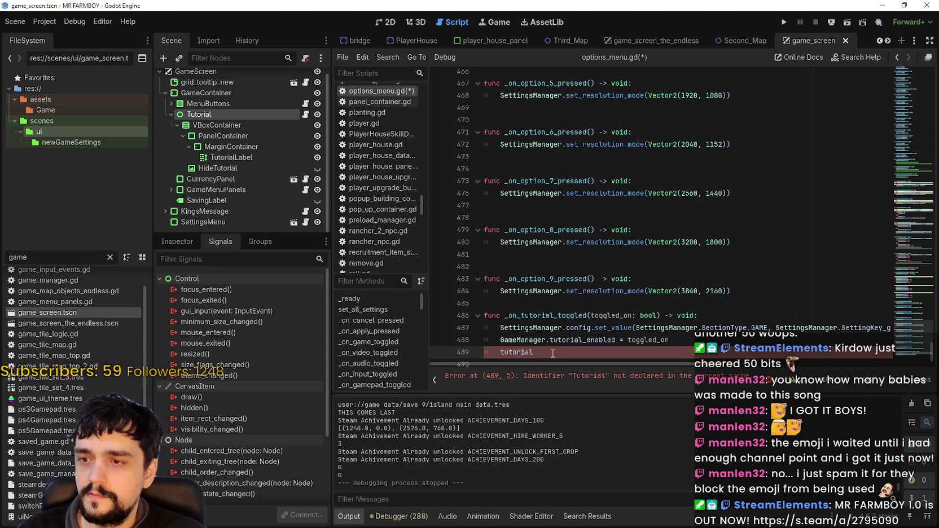
pyautogui.moveTo(516, 357)
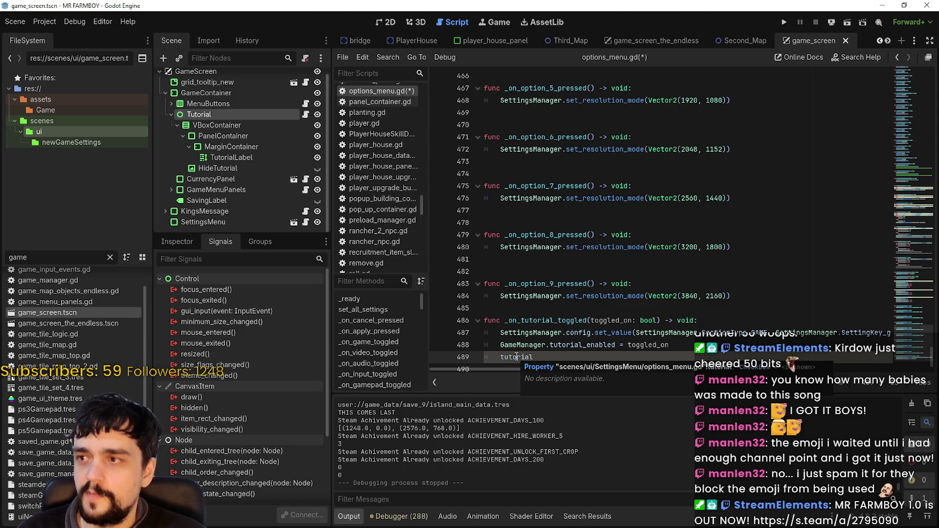
pyautogui.hotkey('shift', 'Home')
pyautogui.press('BackSpace')
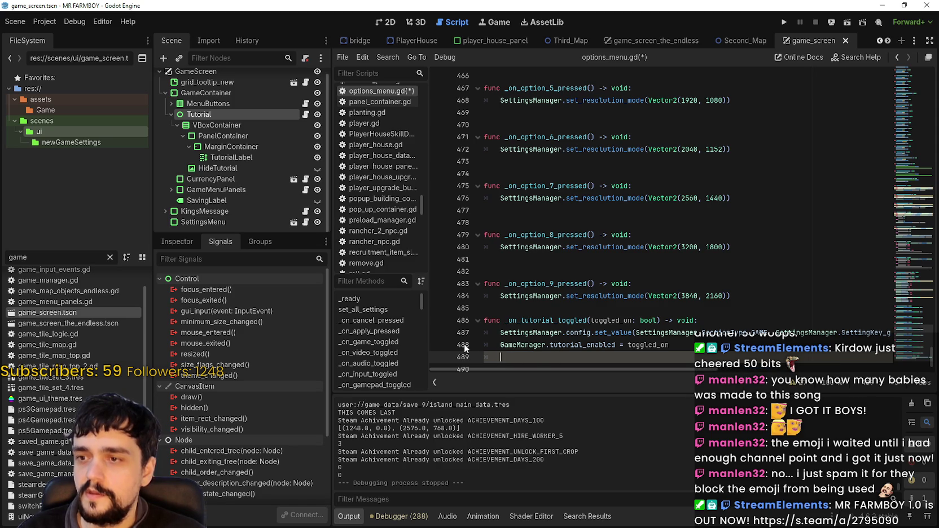
pyautogui.moveTo(212, 109)
pyautogui.mouseDown()
pyautogui.moveTo(583, 318)
pyautogui.moveTo(549, 361)
pyautogui.mouseUp()
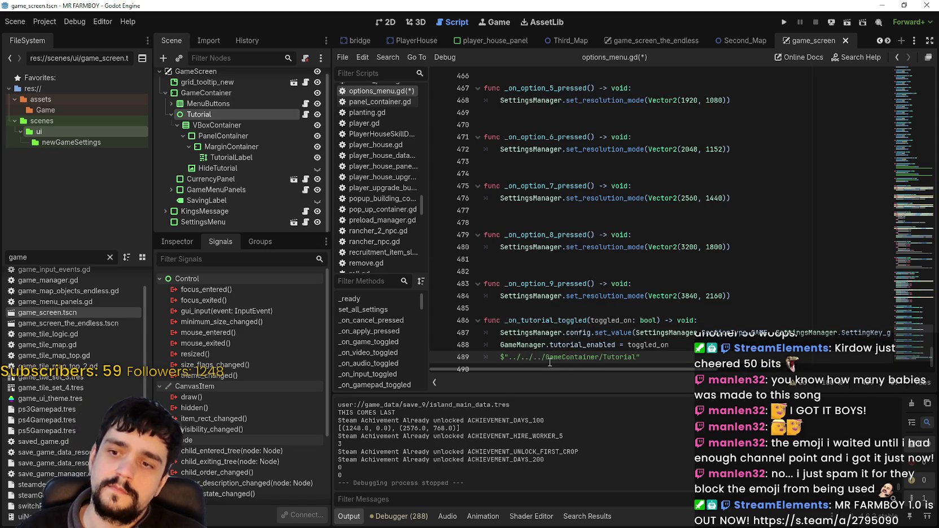
# Append .visible to the Tutorial node path on line 489 and check its Inspector Visibility properties
pyautogui.write('.')
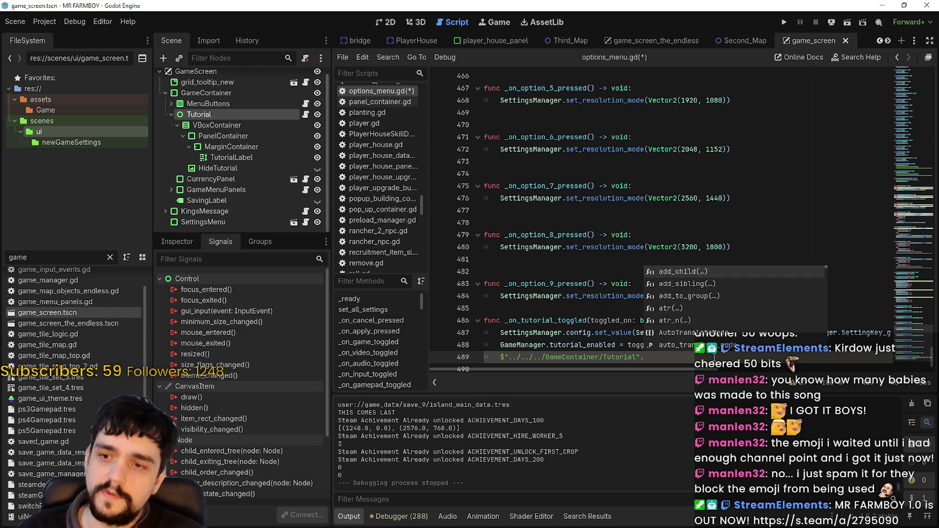
pyautogui.write('vi')
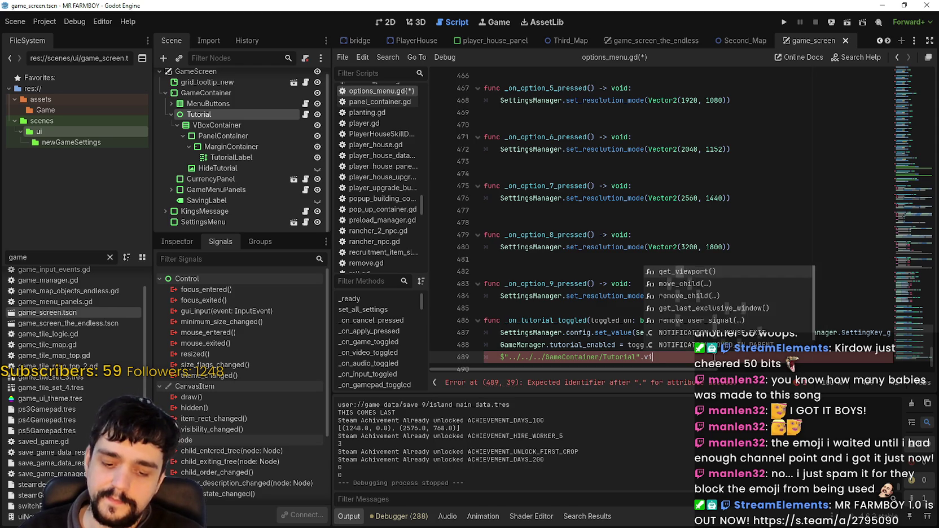
pyautogui.write('si')
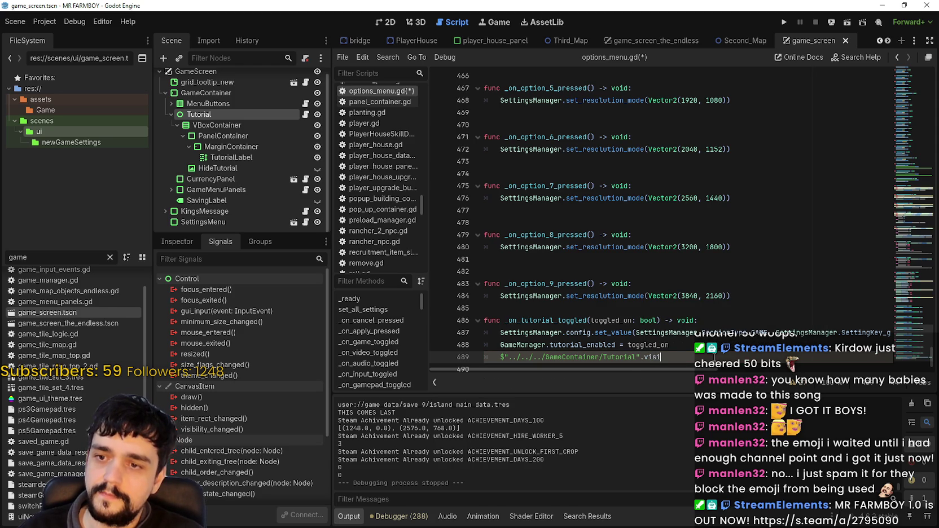
pyautogui.press('BackSpace')
pyautogui.press('BackSpace')
pyautogui.press('BackSpace')
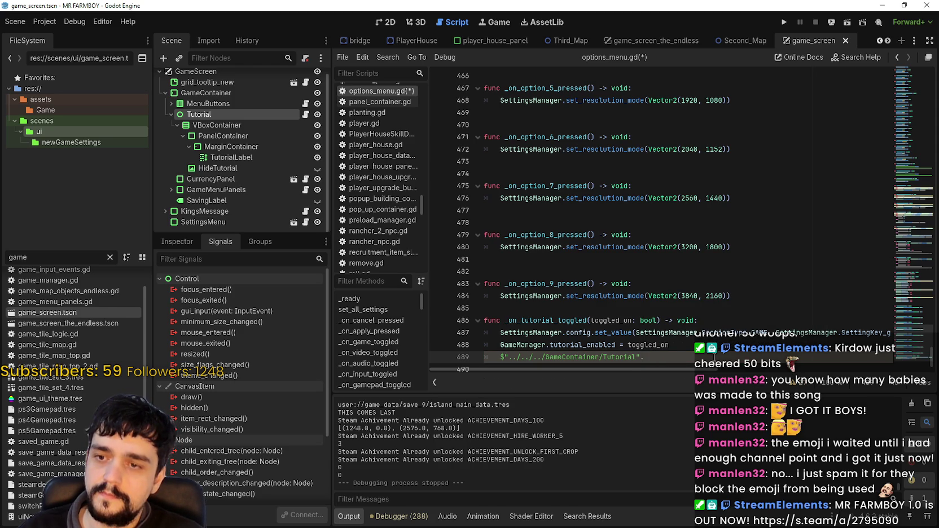
pyautogui.write('v')
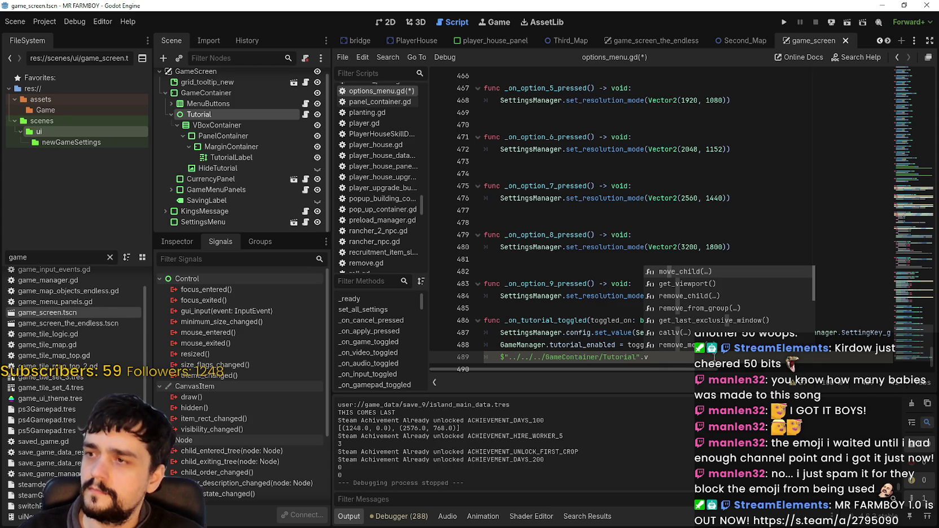
pyautogui.write('isible')
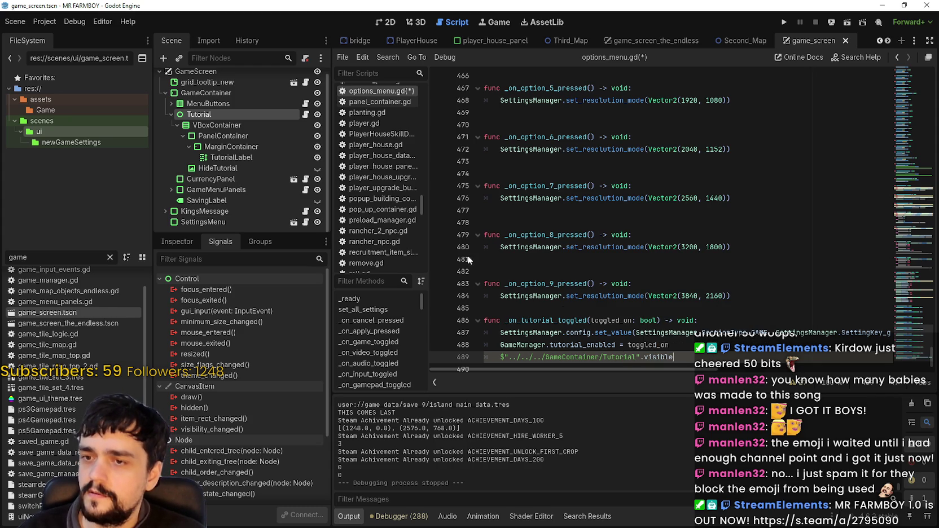
pyautogui.click(172, 240)
pyautogui.click(202, 375)
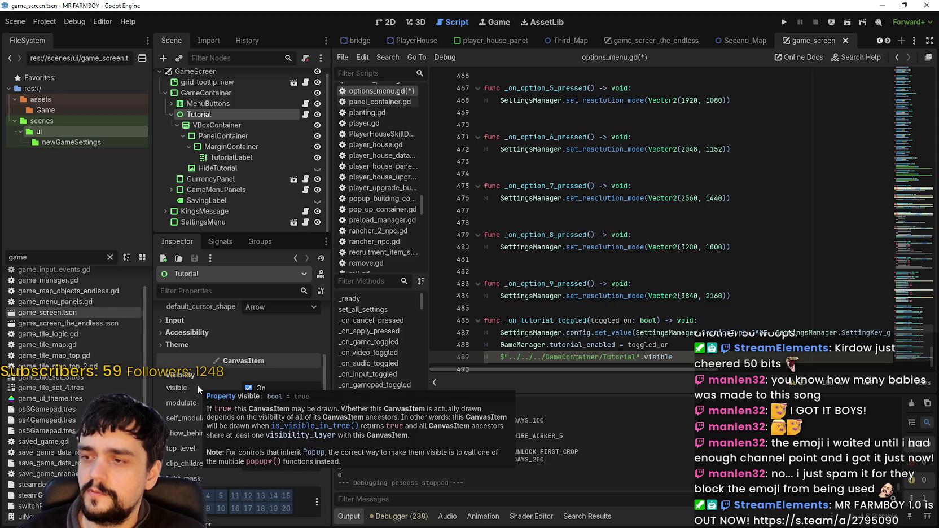
# Complete line 489 with '= toggled_on' and save the script with Ctrl+S
pyautogui.click(707, 348)
pyautogui.click(707, 356)
pyautogui.write('=')
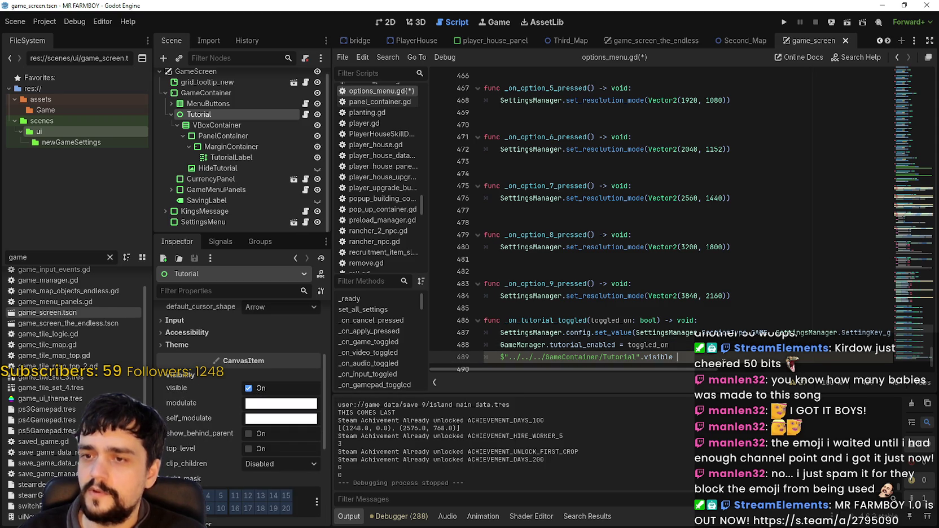
pyautogui.write(' toggled_on')
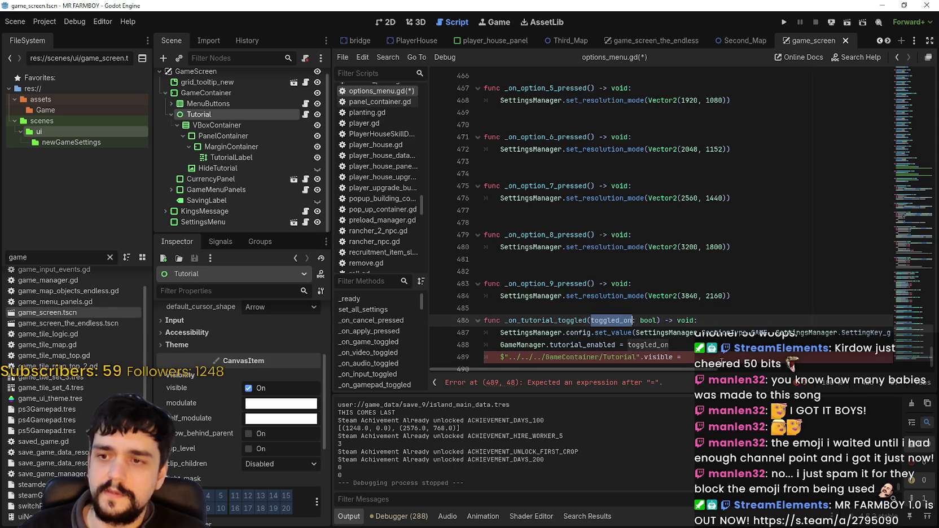
pyautogui.click(720, 346)
pyautogui.hotkey('ctrl', 's')
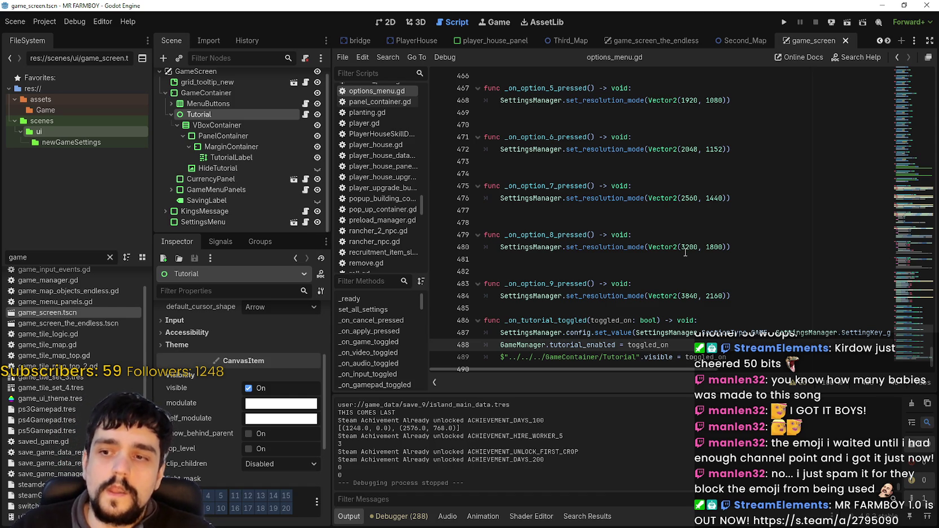
# Select GameManager.tutorial_enabled on line 488, then return to the end of line 489
pyautogui.doubleClick(528, 345)
pyautogui.moveTo(528, 345); pyautogui.dragTo(590, 347)
pyautogui.rightClick(591, 346)
pyautogui.click(617, 380)
pyautogui.click(727, 358)
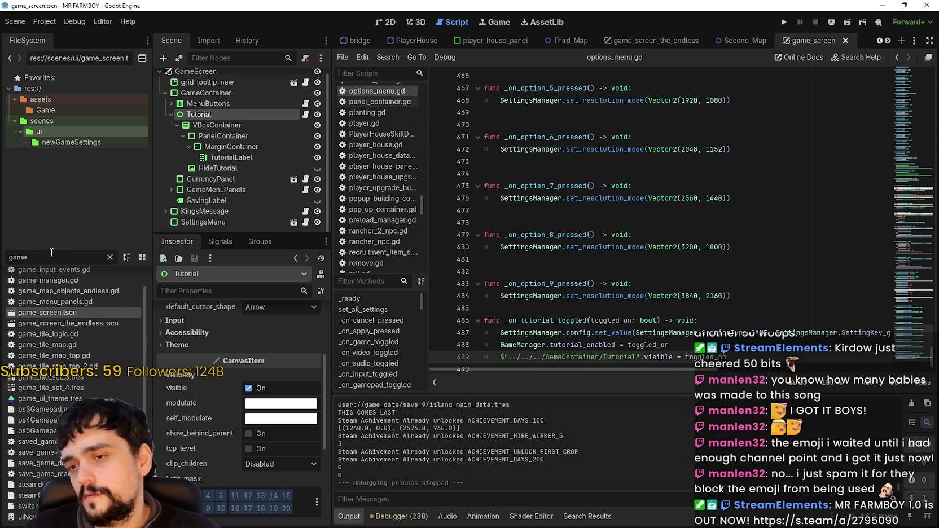
# Filter the FileSystem dock for 'tutori' and open tutorial.gd
pyautogui.click(110, 257)
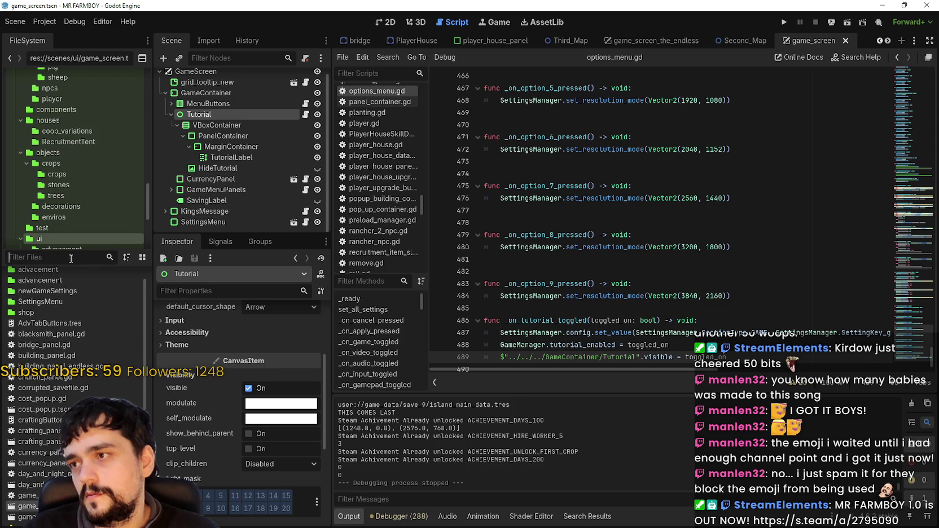
pyautogui.write('tutori')
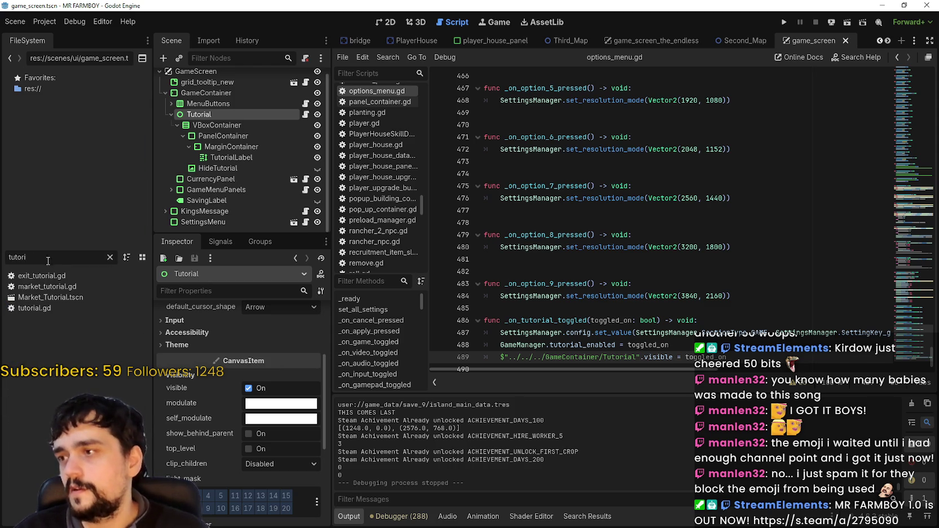
pyautogui.doubleClick(70, 308)
pyautogui.moveTo(898, 135)
pyautogui.mouseDown()
pyautogui.moveTo(902, 183)
pyautogui.moveTo(894, 85)
pyautogui.moveTo(893, 196)
pyautogui.moveTo(892, 164)
pyautogui.mouseUp()
# Add an 'if GameManager.tutorial_enabled' check at the top of _ready
pyautogui.click(610, 340)
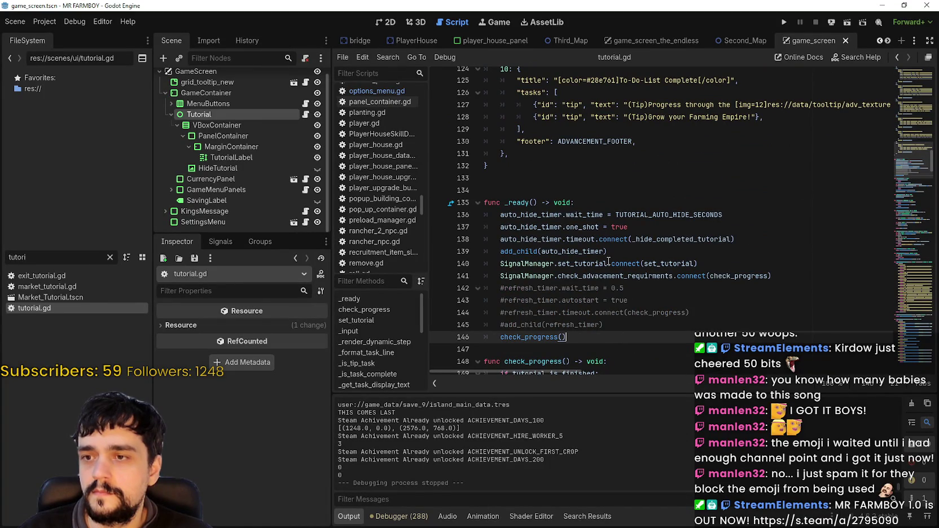
pyautogui.scroll(-3, 608, 261)
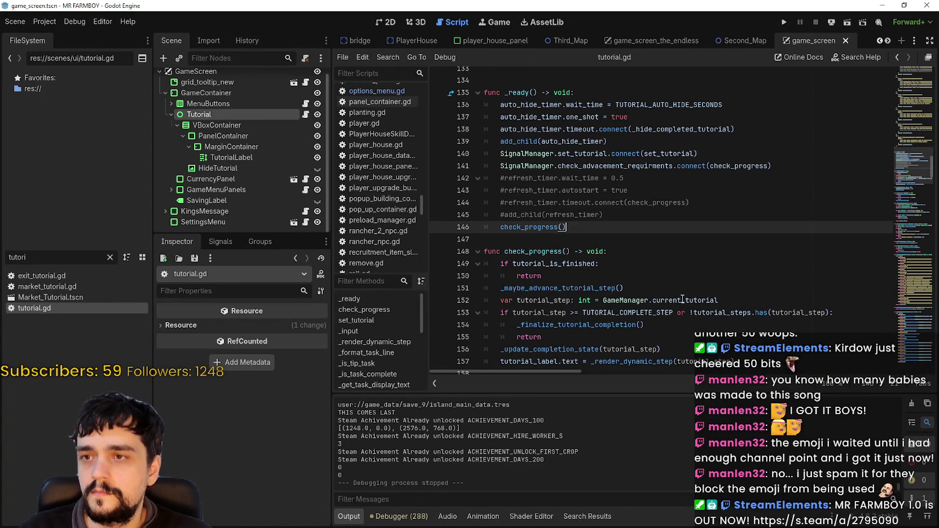
pyautogui.scroll(3, 682, 299)
pyautogui.click(604, 203)
pyautogui.press('Return')
pyautogui.write('if ')
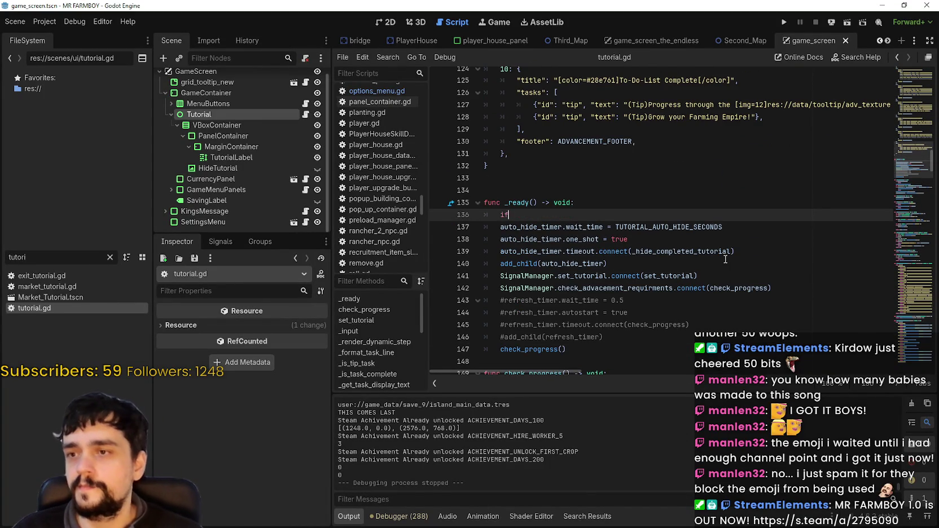
pyautogui.write('GameManager.tutorial_enabled:')
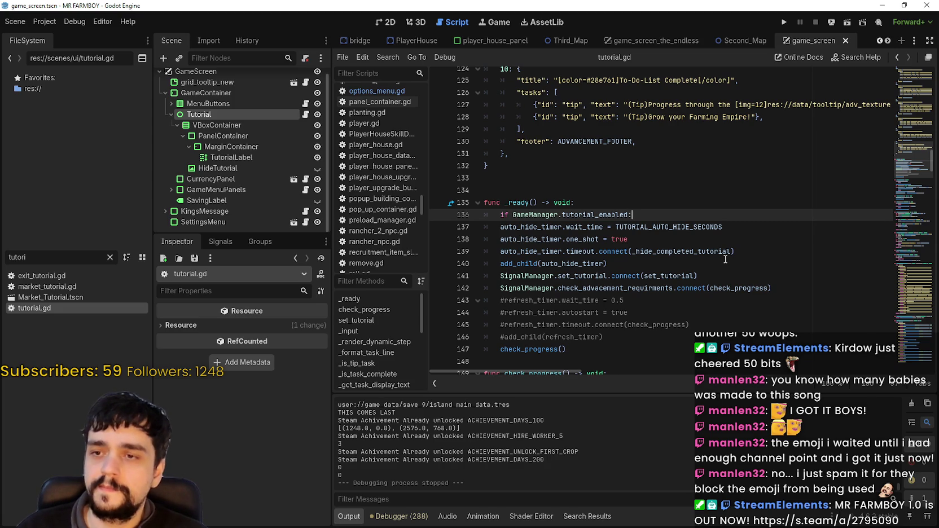
pyautogui.press('Return')
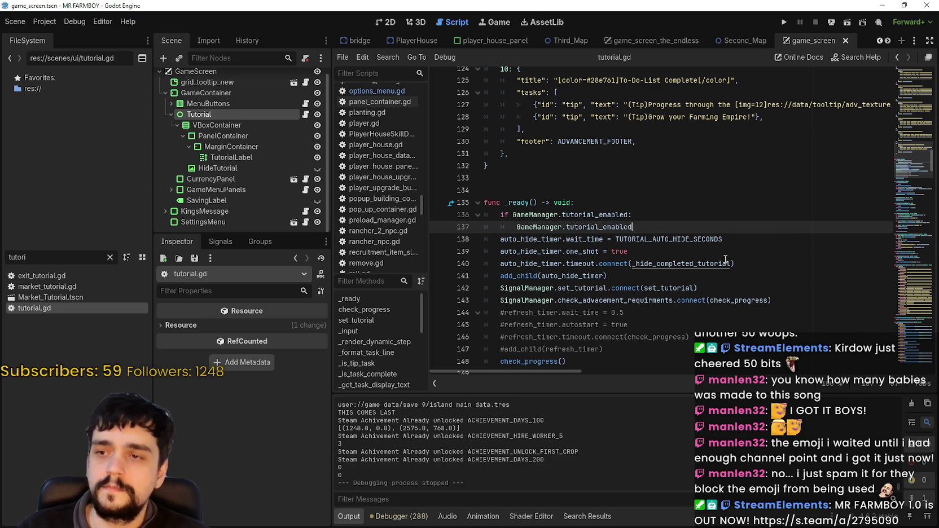
pyautogui.write('tutorial')
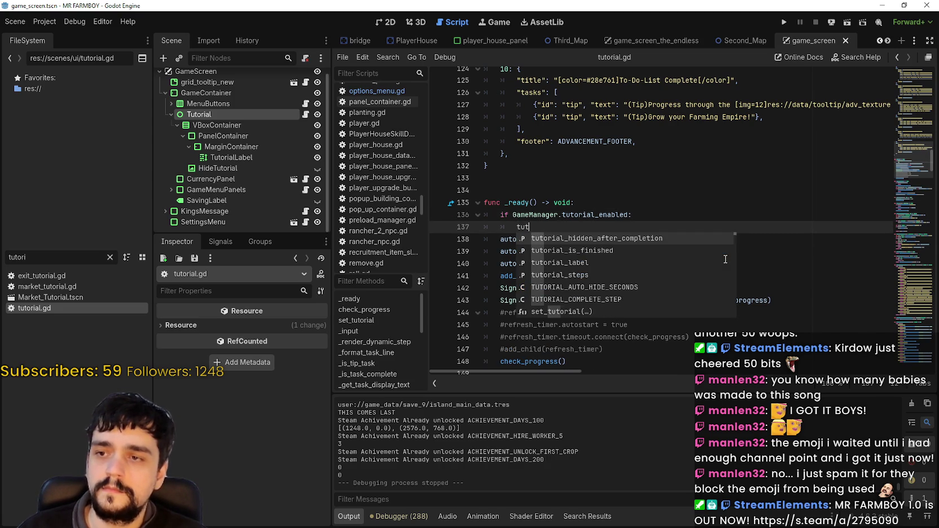
# Replace the undeclared 'tutorial' word on line 137 with hide()
pyautogui.click(918, 74)
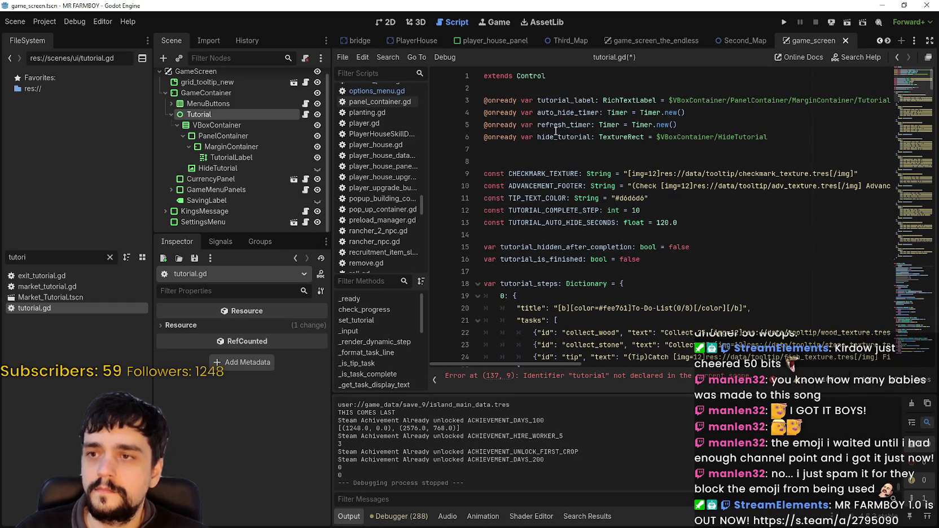
pyautogui.moveTo(824, 99)
pyautogui.mouseDown()
pyautogui.moveTo(887, 99)
pyautogui.moveTo(452, 103)
pyautogui.mouseUp()
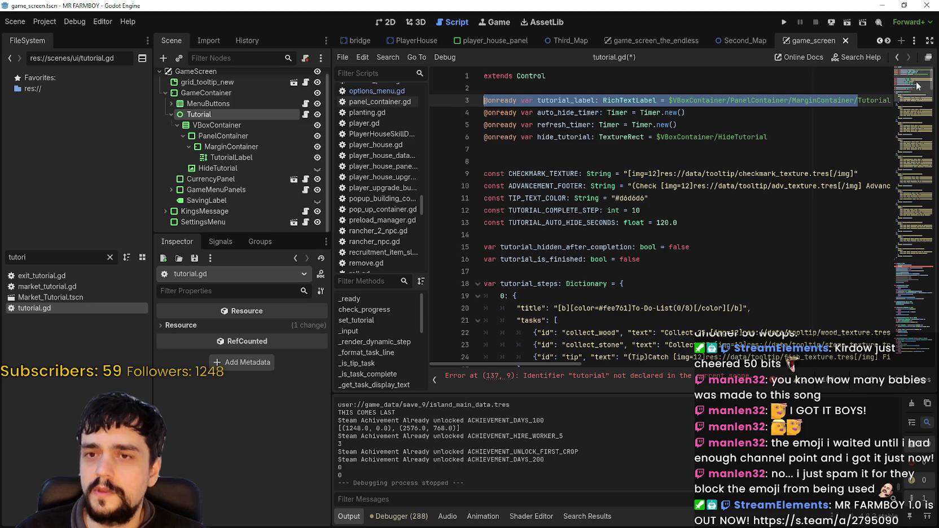
pyautogui.scroll(-20, 589, 256)
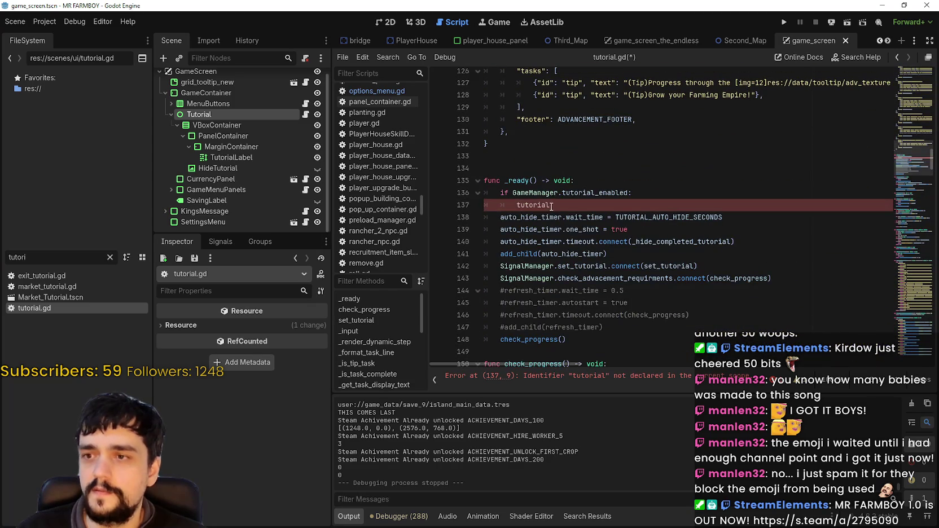
pyautogui.hotkey('ctrl', 'BackSpace')
pyautogui.write('hide(')
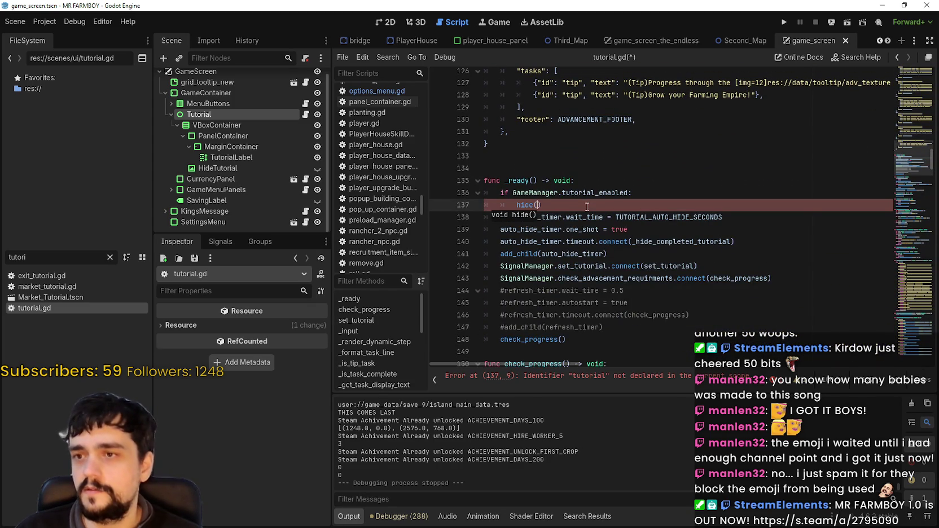
# Negate the condition to !GameManager.tutorial_enabled and save tutorial.gd
pyautogui.press('Up')
pyautogui.hotkey('ctrl', 'Left')
pyautogui.write('!')
pyautogui.click(587, 213)
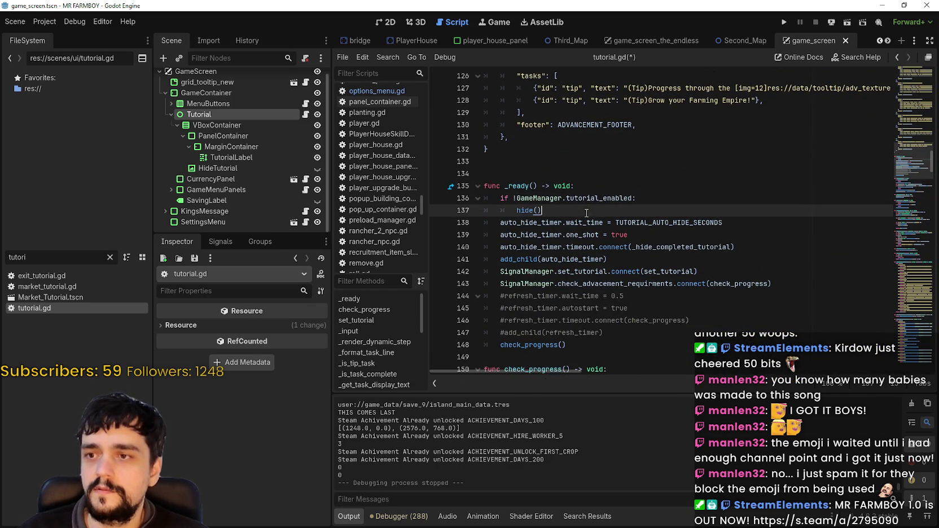
pyautogui.hotkey('ctrl', 's')
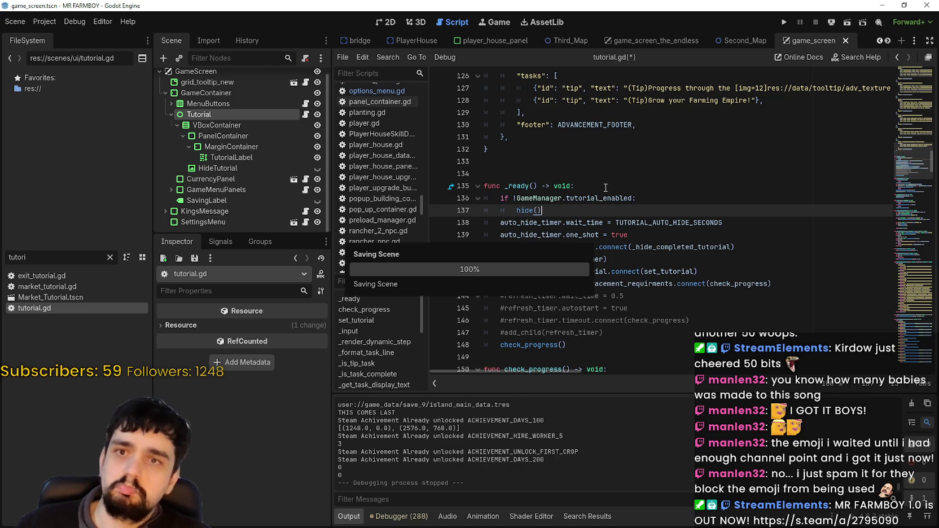
# Launch the project with the Run Project play button in the toolbar
pyautogui.click(784, 24)
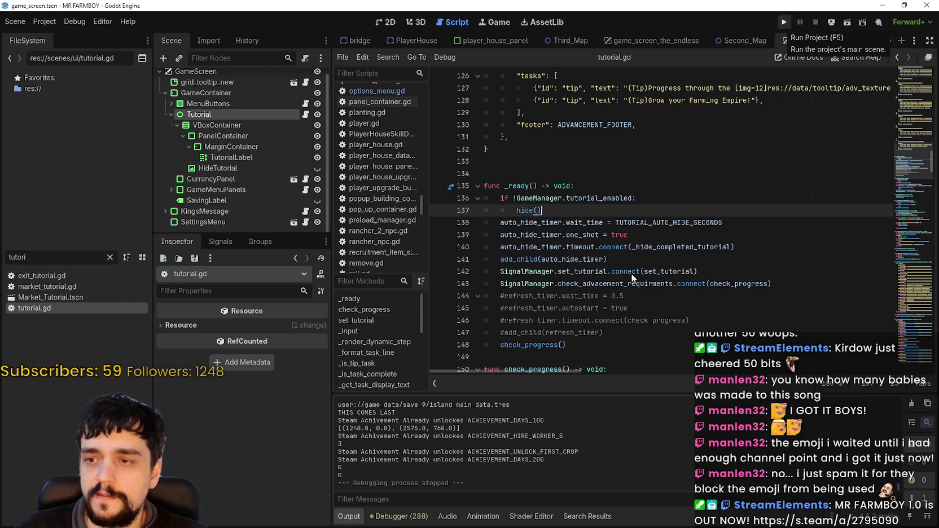
pyautogui.click(783, 23)
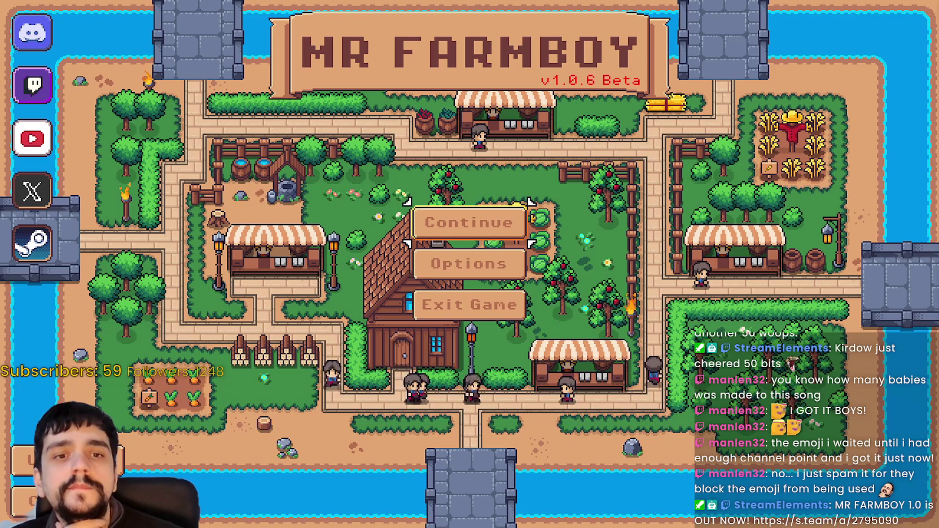
# Peek at the save list and the Game options page, closing without changes
pyautogui.click(496, 233)
pyautogui.scroll(-6, 485, 302)
pyautogui.click(535, 424)
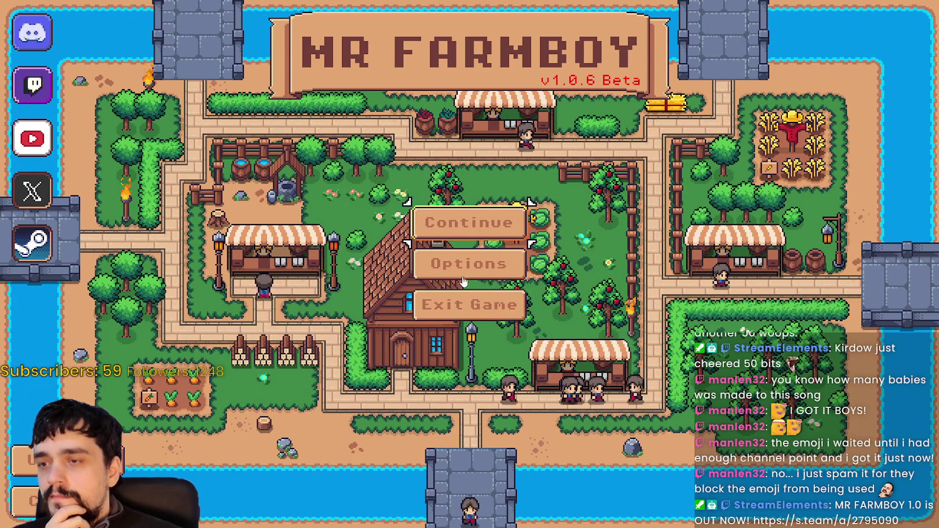
pyautogui.click(505, 270)
pyautogui.click(165, 105)
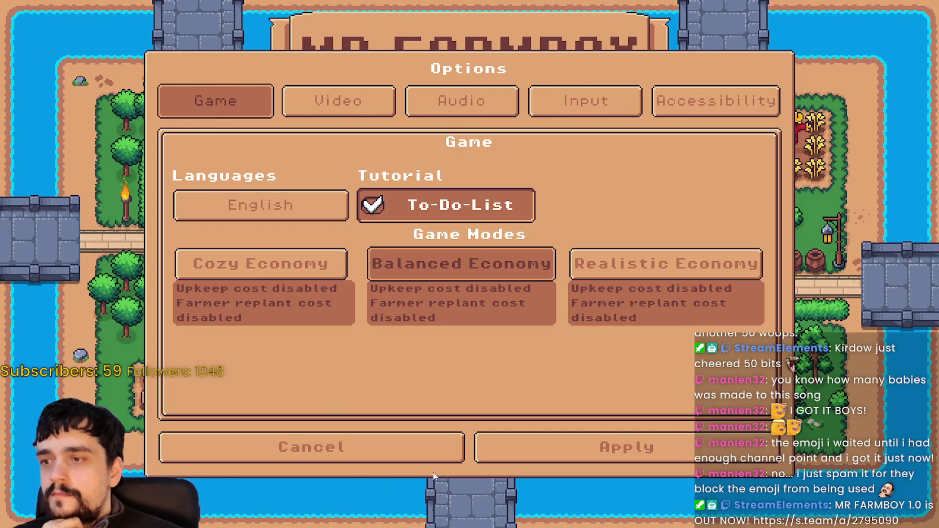
pyautogui.click(418, 448)
# Continue and load Save 9
pyautogui.click(454, 219)
pyautogui.scroll(-6, 452, 310)
pyautogui.click(445, 314)
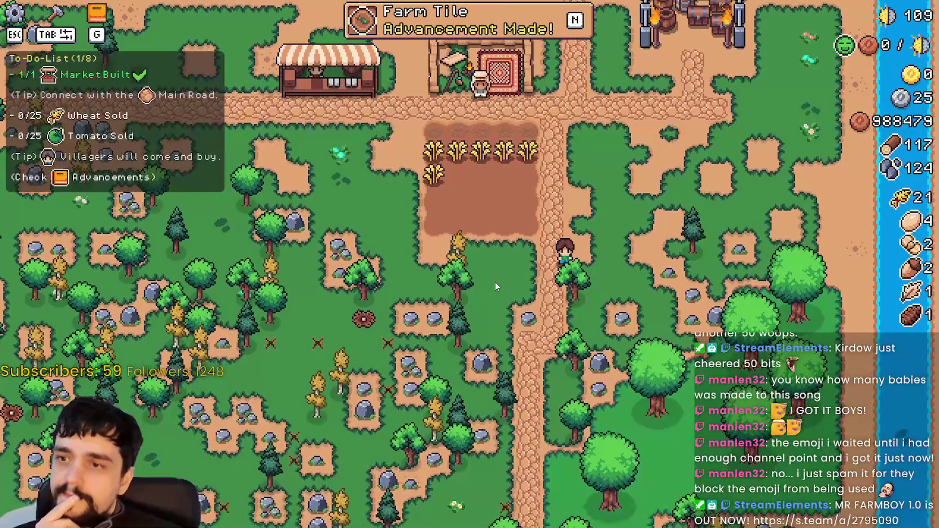
# Turn off To-Do-List under Options > Game, apply, walk north, then pause again
pyautogui.press('Escape')
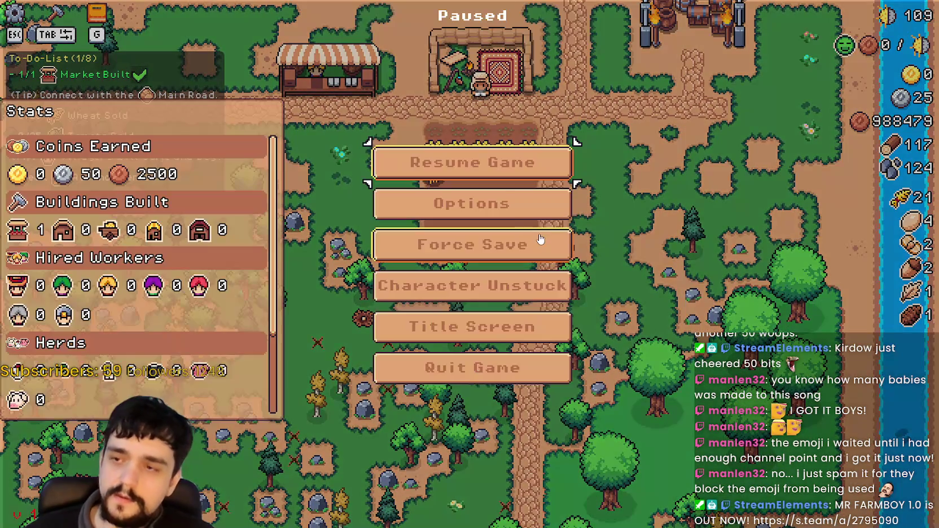
pyautogui.click(473, 197)
pyautogui.click(168, 101)
pyautogui.click(400, 206)
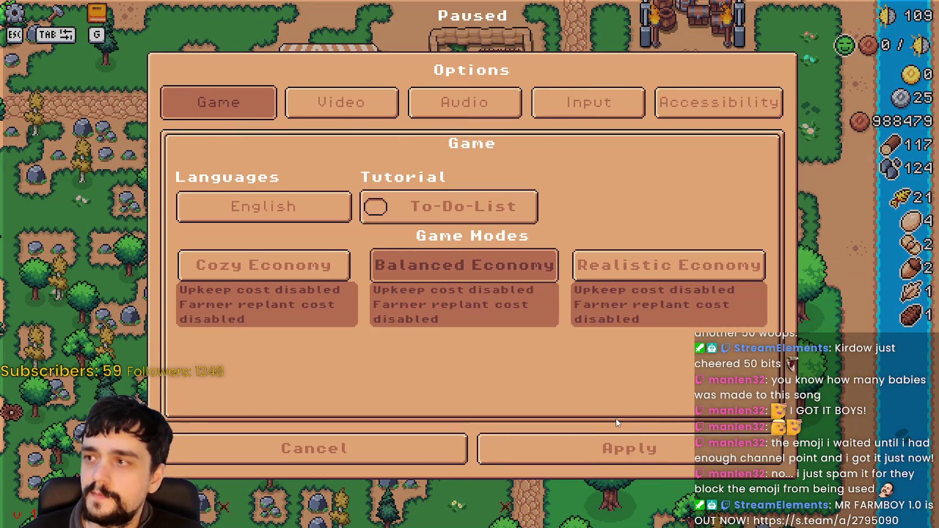
pyautogui.click(638, 453)
pyautogui.press('Escape')
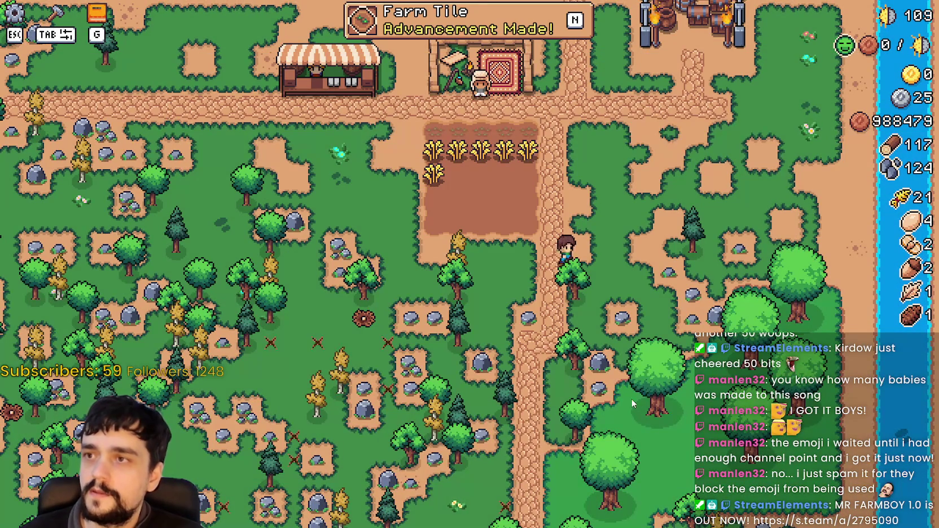
pyautogui.press('w')
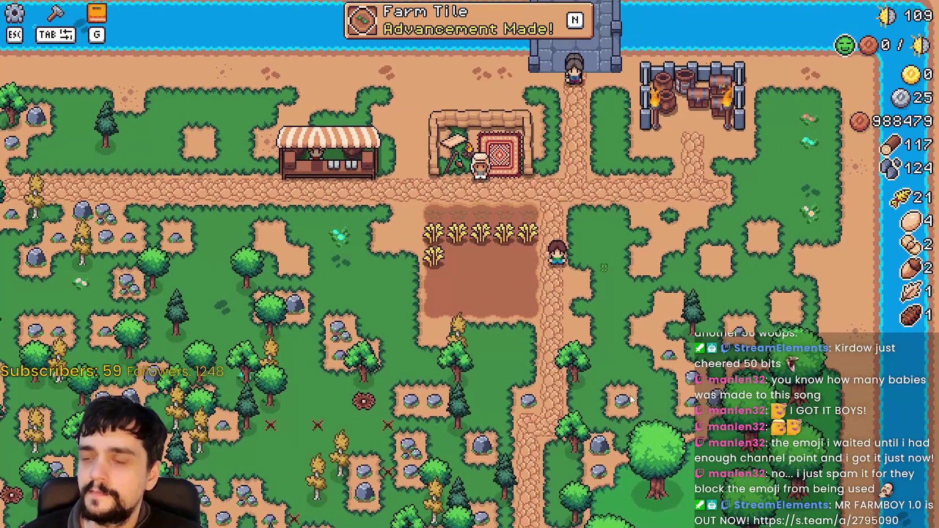
pyautogui.press('Escape')
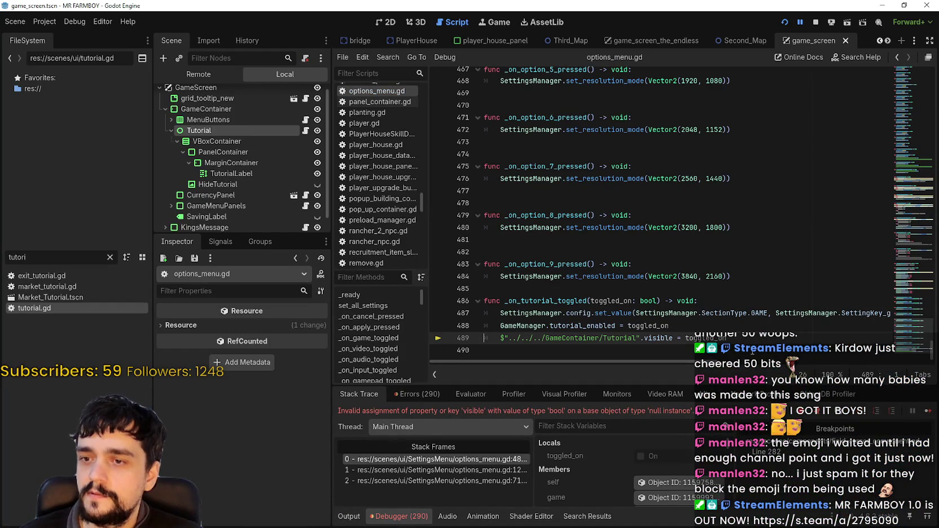
# Inspect the stack frames at lines 489, 126 and 71 and scroll their variables
pyautogui.doubleClick(739, 337)
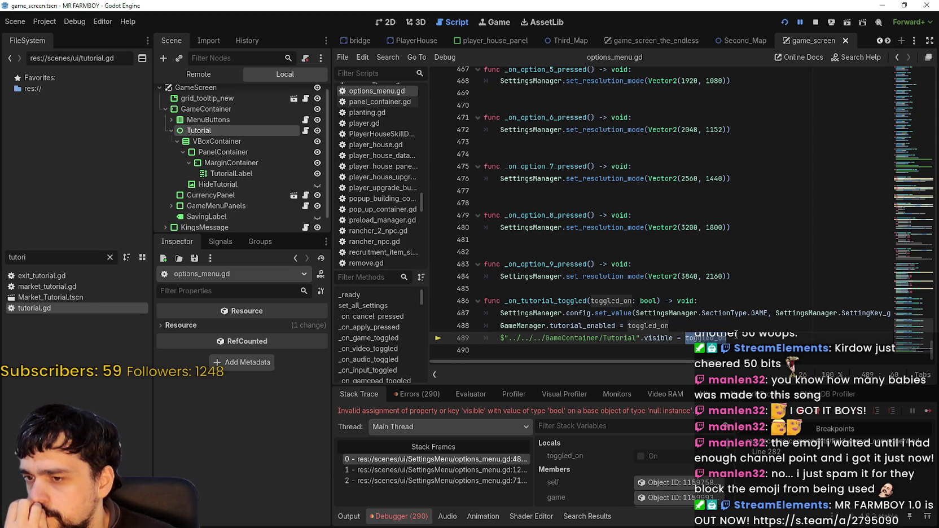
pyautogui.scroll(-3, 598, 479)
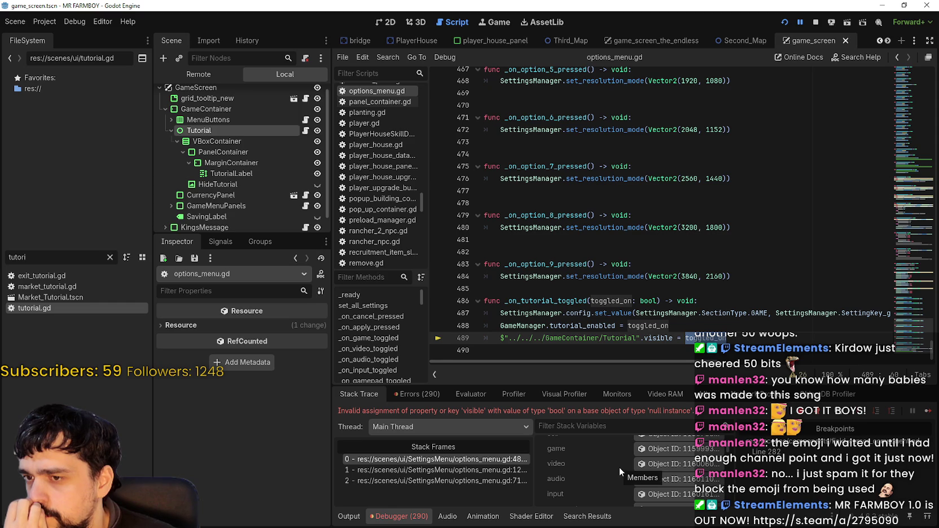
pyautogui.click(477, 468)
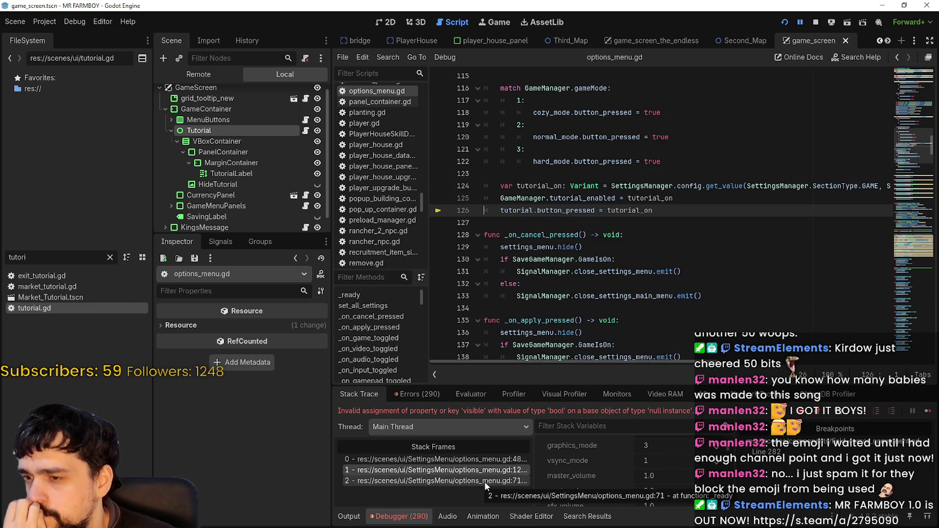
pyautogui.click(485, 481)
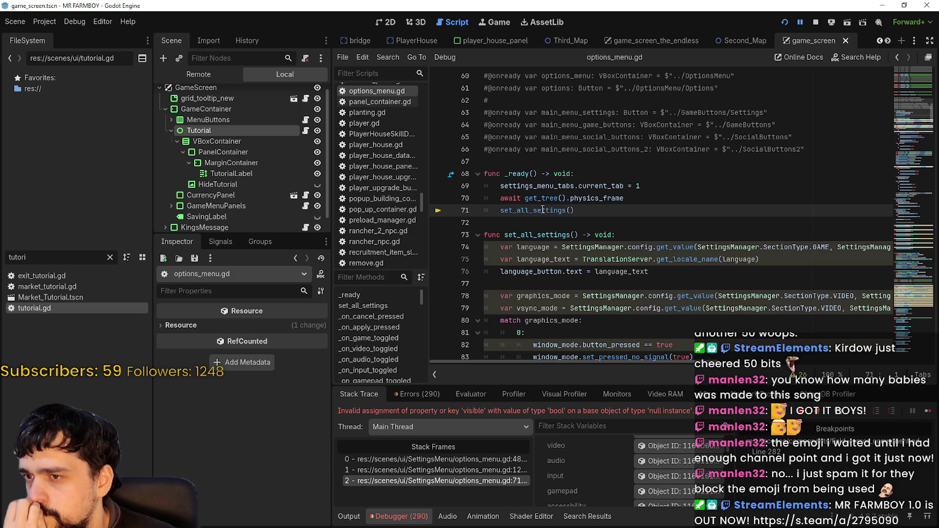
pyautogui.moveTo(543, 210)
pyautogui.scroll(-14, 542, 210)
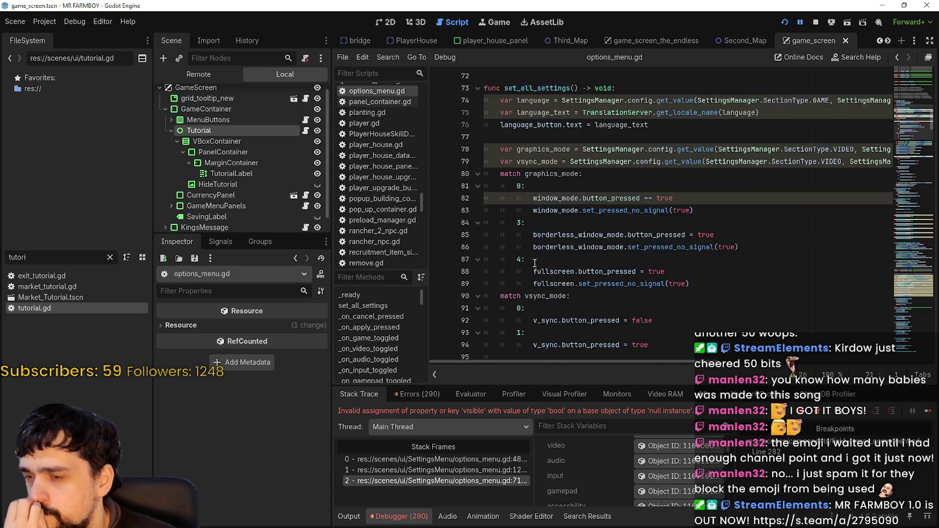
pyautogui.scroll(-6, 526, 265)
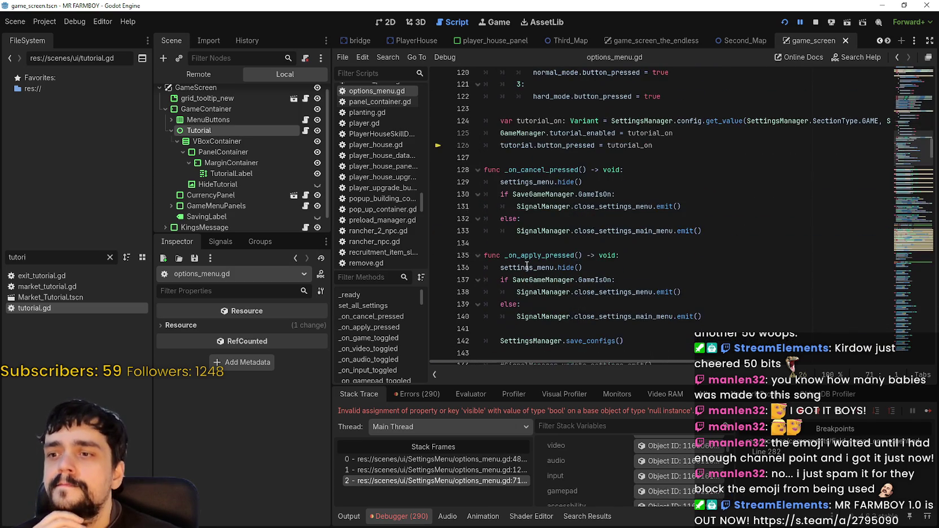
pyautogui.scroll(3, 527, 265)
pyautogui.moveTo(532, 259)
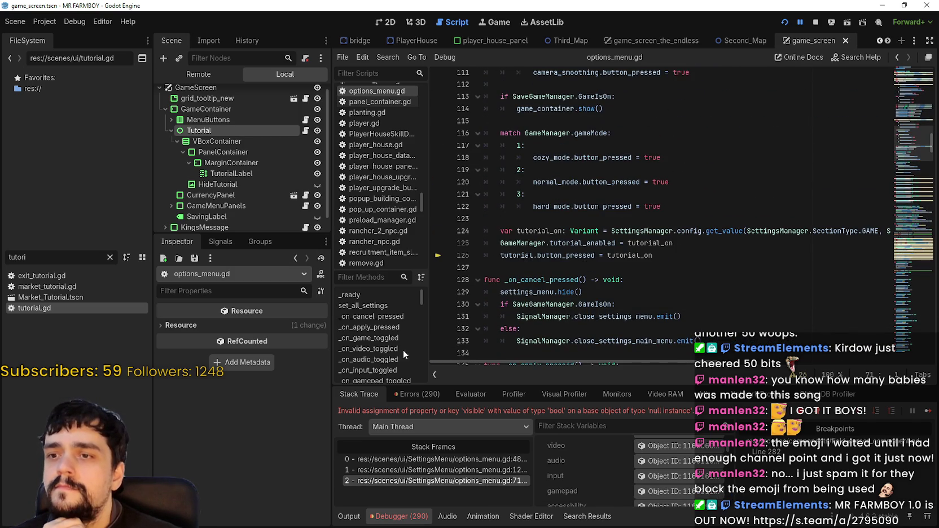
# Revisit lines 71 and 126, return to failing line 489, and review its variables
pyautogui.click(468, 456)
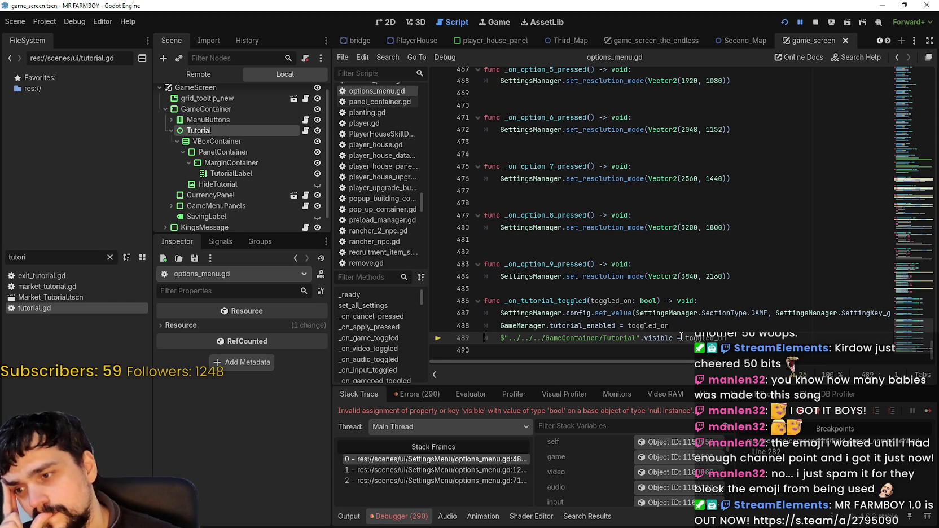
pyautogui.click(445, 483)
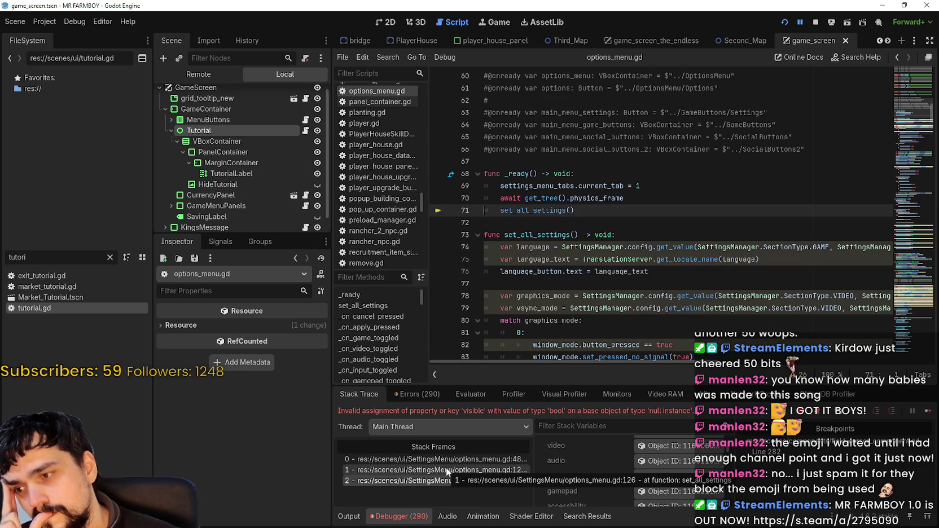
pyautogui.click(446, 468)
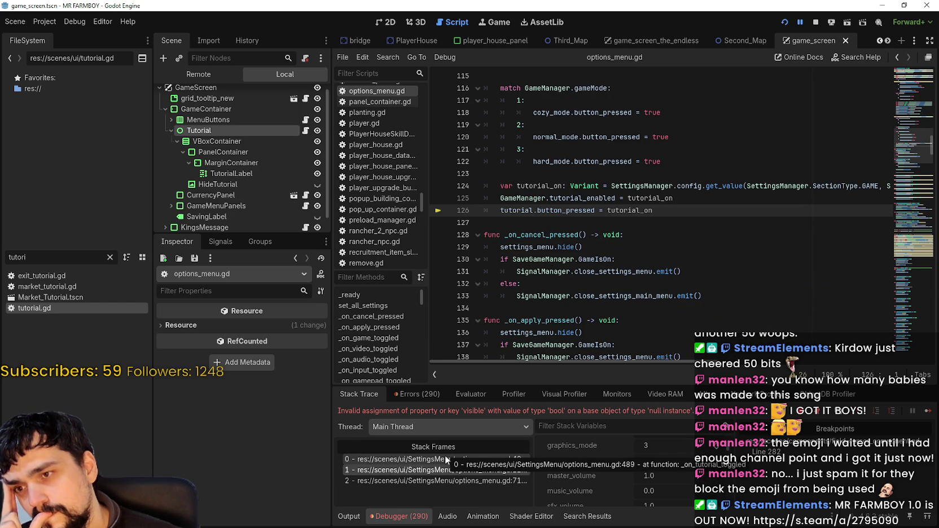
pyautogui.click(445, 459)
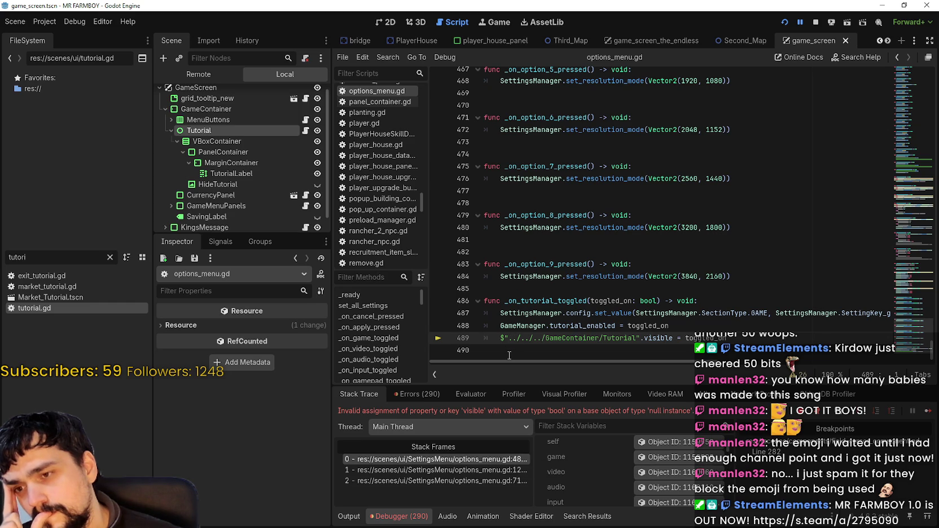
pyautogui.scroll(1, 602, 454)
pyautogui.scroll(-2, 601, 453)
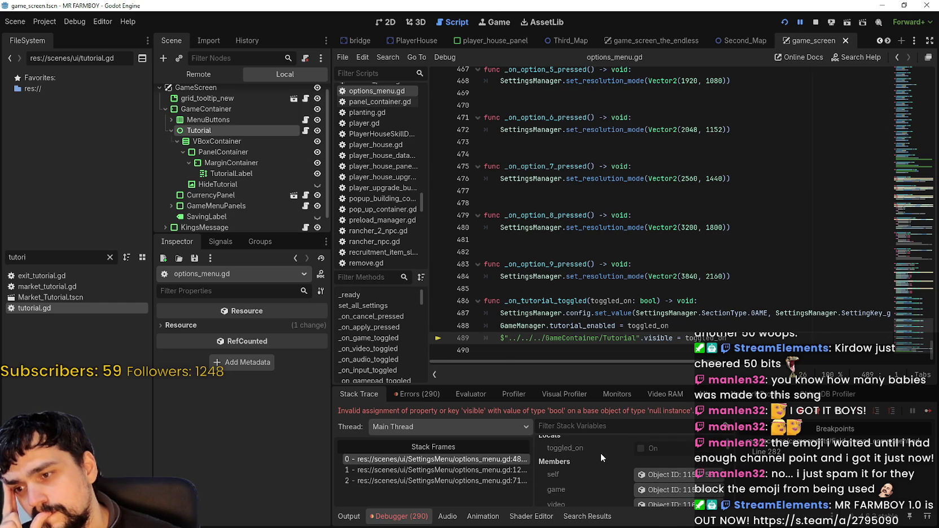
pyautogui.scroll(-5, 600, 452)
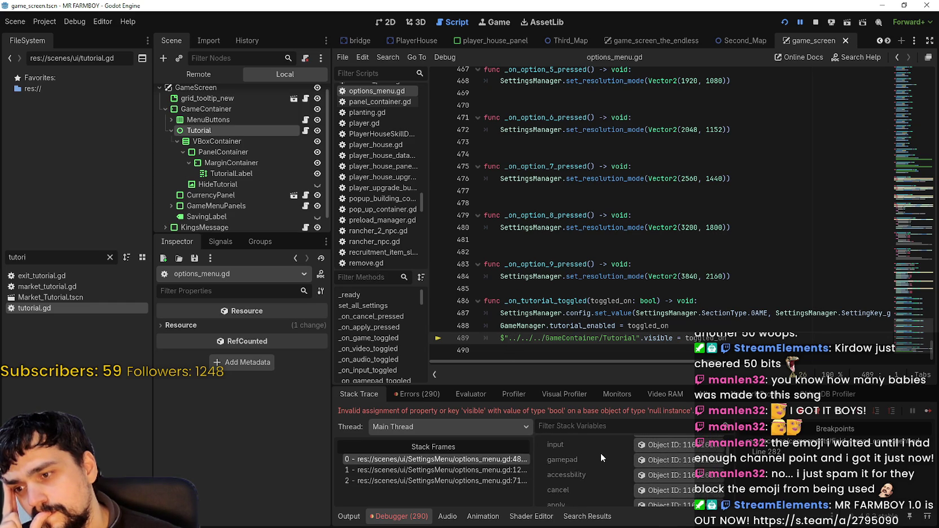
pyautogui.scroll(-4, 599, 452)
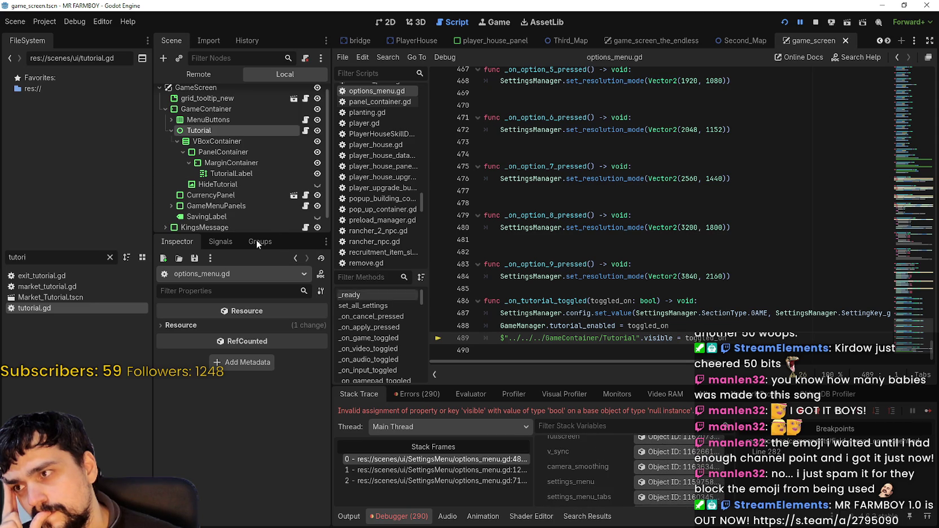
pyautogui.scroll(1, 237, 223)
# Enlarge the Scene dock down to KingsMessage and SettingsMenu, then select line 489
pyautogui.moveTo(217, 234)
pyautogui.mouseDown()
pyautogui.moveTo(217, 280)
pyautogui.moveTo(247, 388)
pyautogui.moveTo(252, 322)
pyautogui.mouseUp()
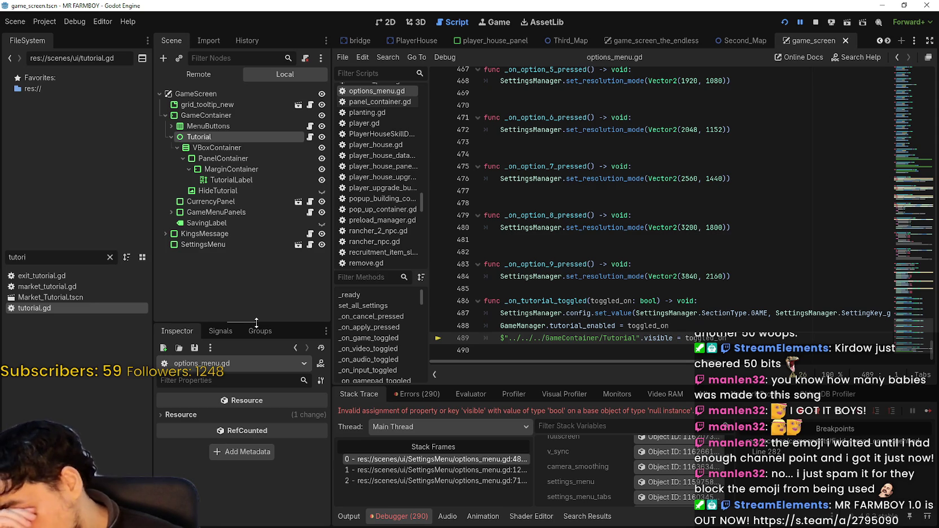
pyautogui.scroll(-1, 598, 277)
pyautogui.scroll(1, 605, 269)
pyautogui.scroll(-1, 595, 271)
pyautogui.scroll(1, 589, 271)
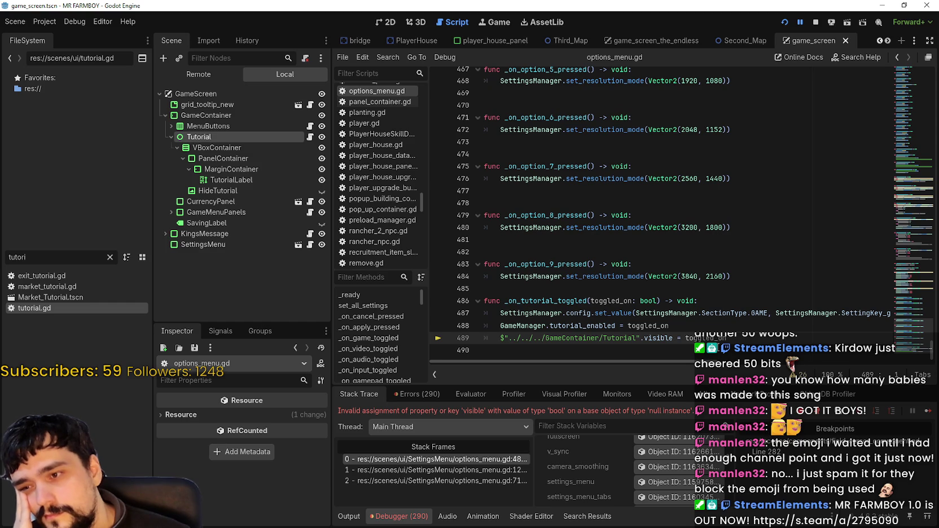
pyautogui.moveTo(722, 338)
pyautogui.mouseDown()
pyautogui.moveTo(649, 326)
pyautogui.moveTo(491, 330)
pyautogui.moveTo(478, 340)
pyautogui.moveTo(500, 339)
pyautogui.mouseUp()
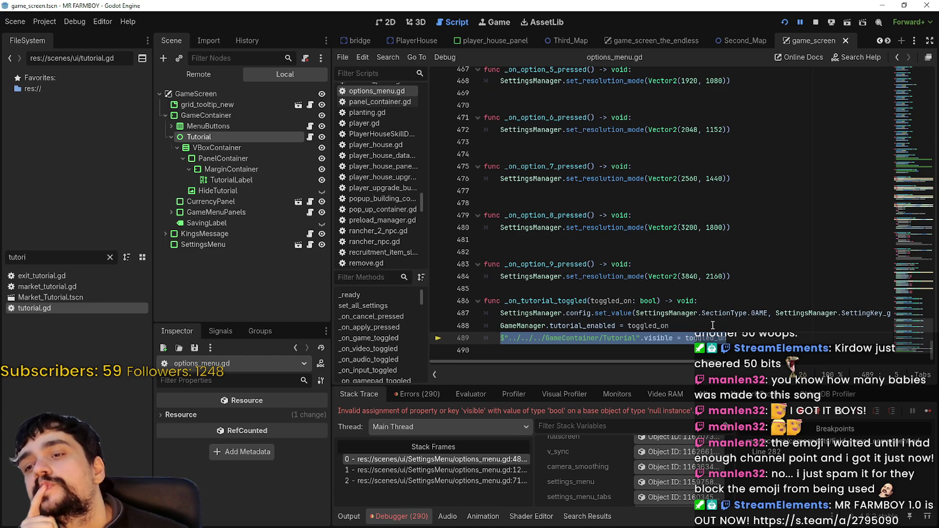
# Add SignalManager.toggle_tutorial.emit(toggled_on) on a new line 489 in _on_tutorial_toggled
pyautogui.doubleClick(714, 338)
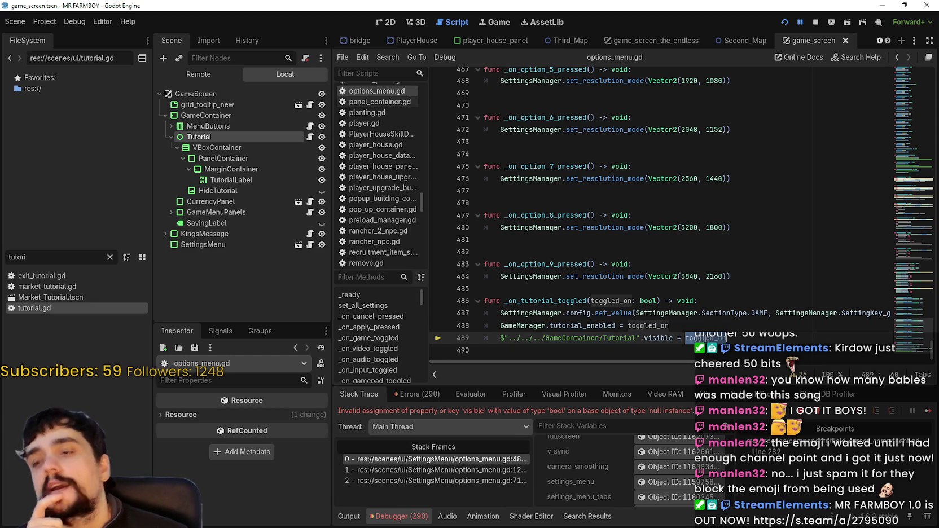
pyautogui.press('Up')
pyautogui.press('Return')
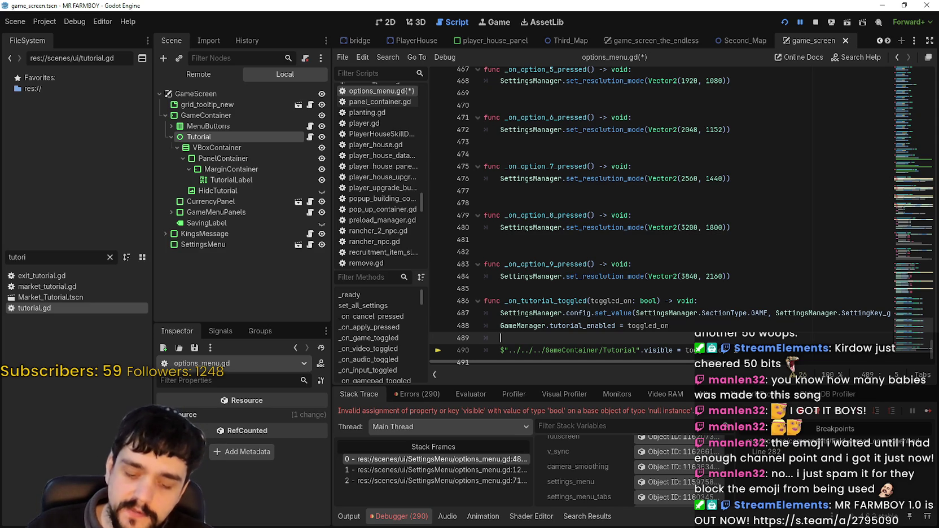
pyautogui.write('Signal')
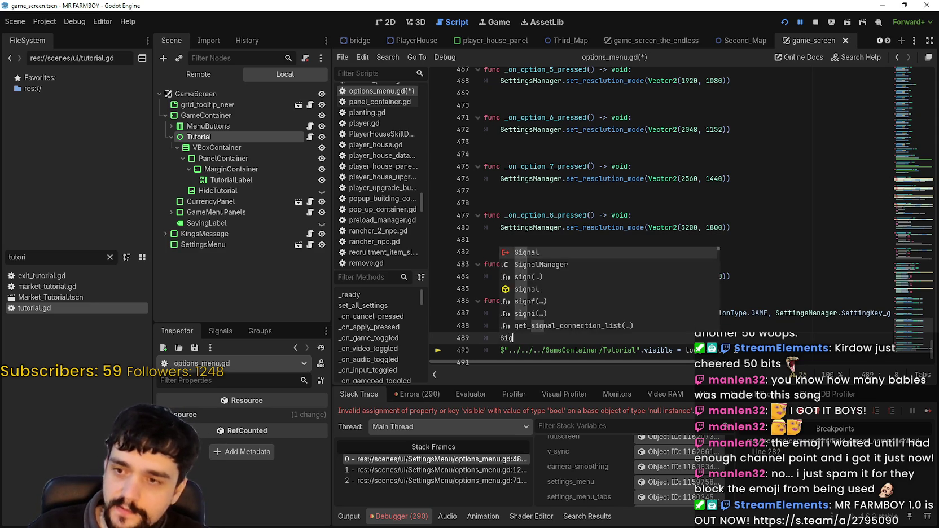
pyautogui.press('Return')
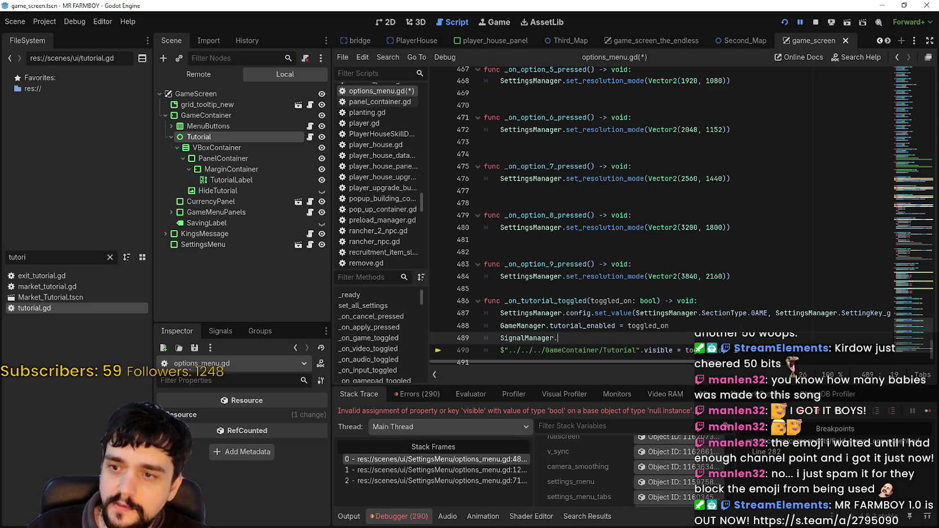
pyautogui.write('send')
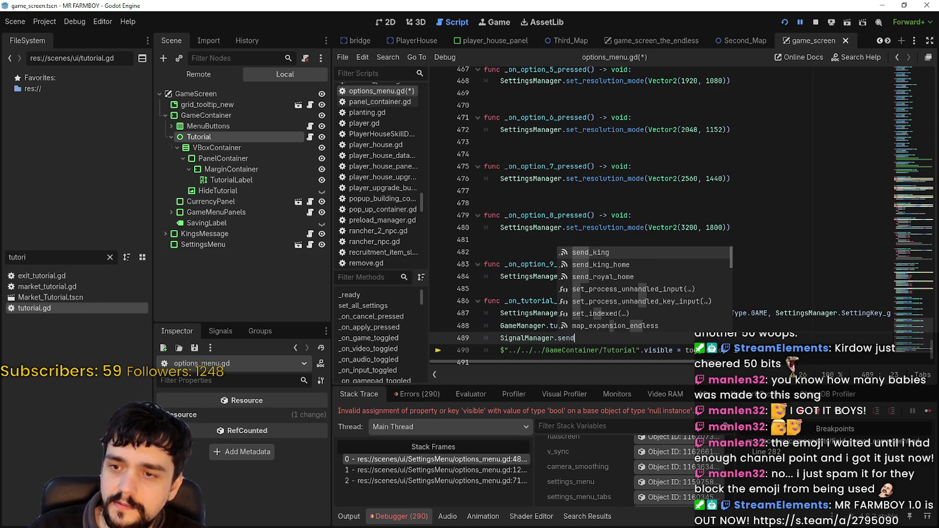
pyautogui.press('BackSpace')
pyautogui.press('BackSpace')
pyautogui.press('BackSpace')
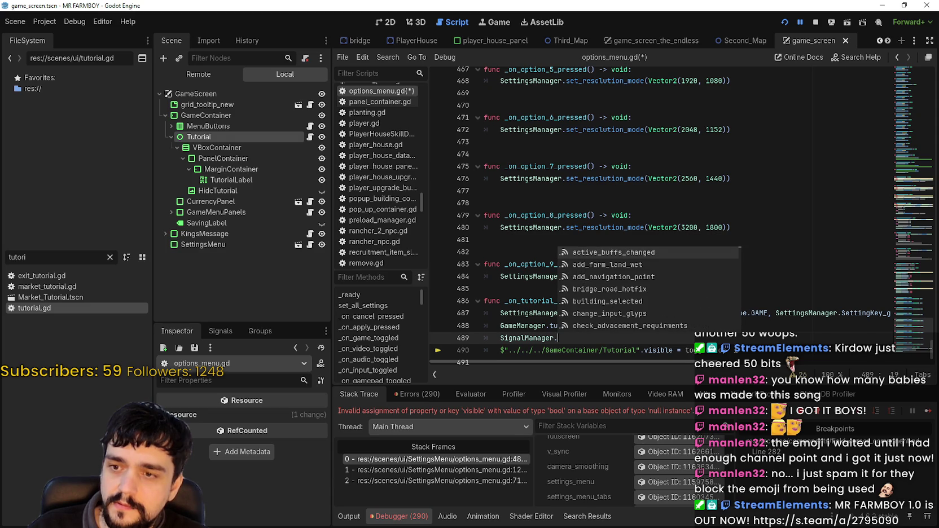
pyautogui.write('toggle_tutorial')
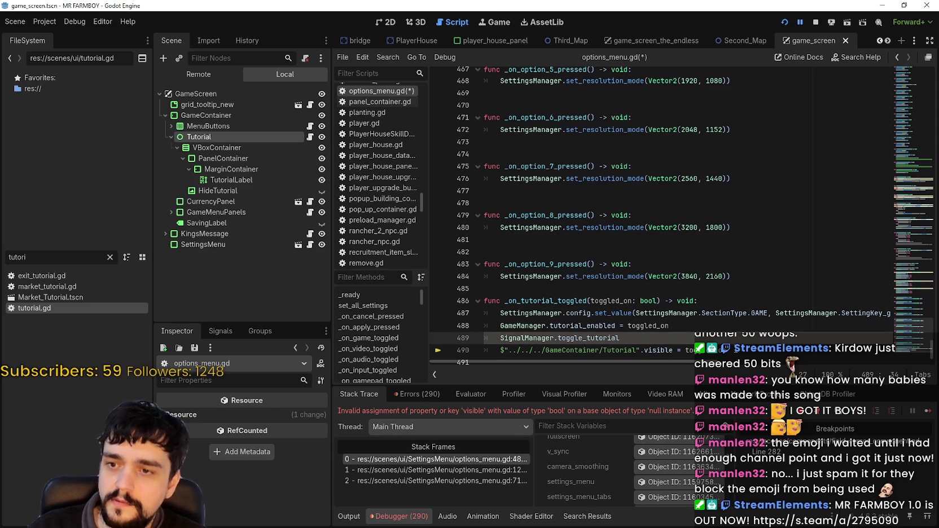
pyautogui.write('.emit')
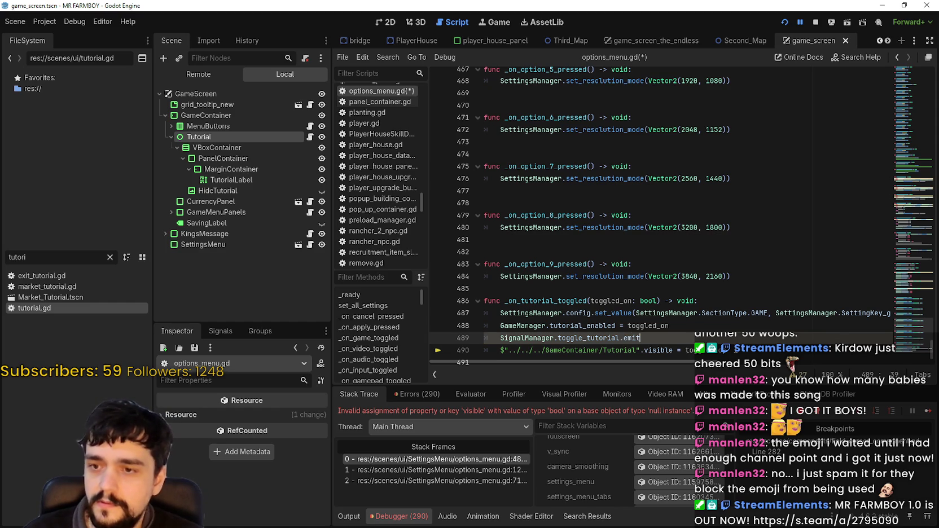
pyautogui.write('(')
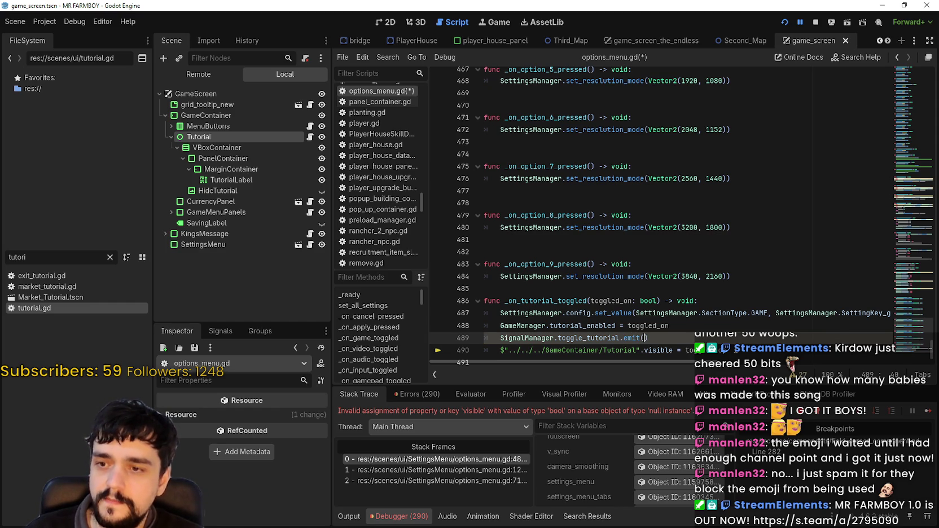
pyautogui.scroll(-1, 619, 304)
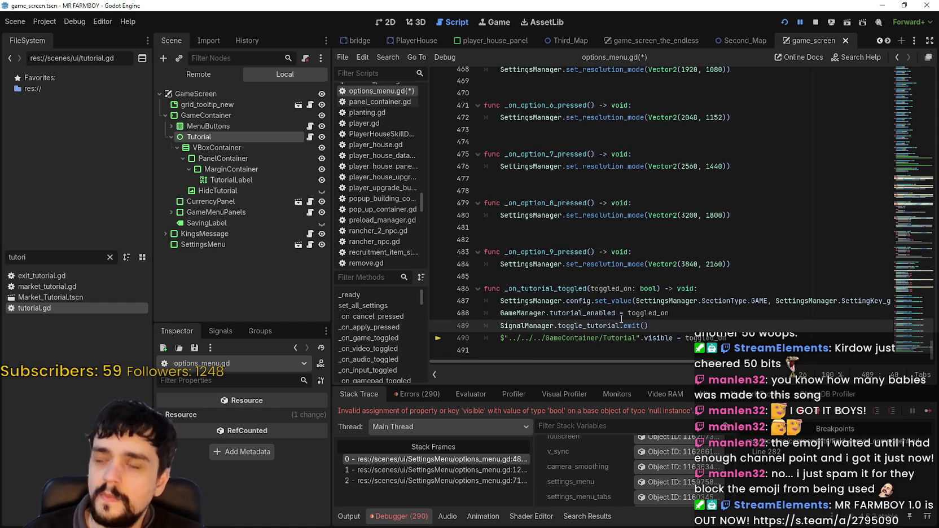
pyautogui.write('toggled_on')
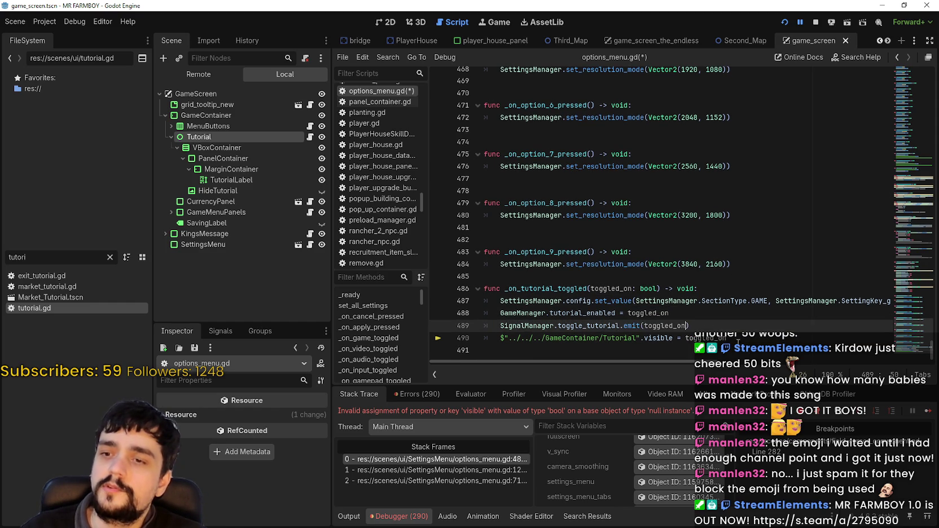
# Comment out the $Tutorial.visible line 490 with #
pyautogui.click(737, 341)
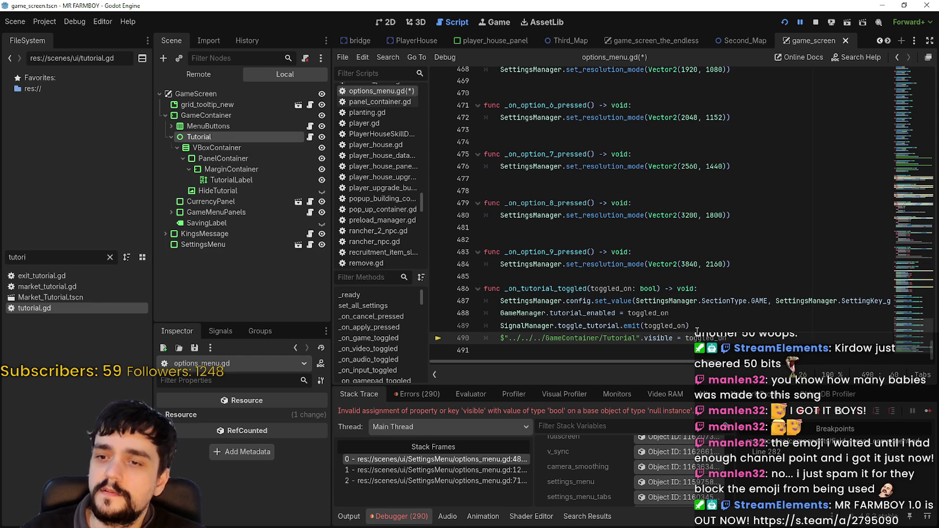
pyautogui.moveTo(689, 325); pyautogui.dragTo(506, 326)
pyautogui.click(500, 338)
pyautogui.write('#')
pyautogui.doubleClick(562, 325)
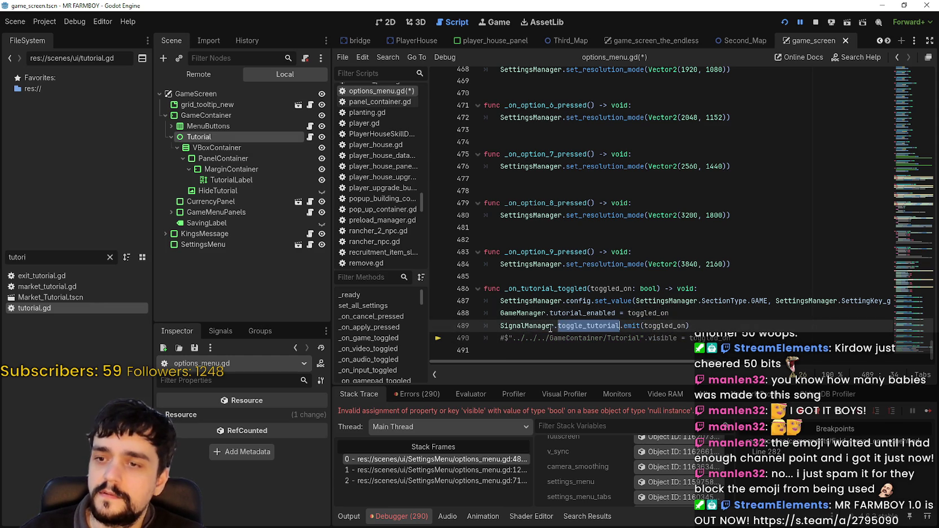
pyautogui.keyDown('shift'); pyautogui.click(500, 325); pyautogui.keyUp('shift')
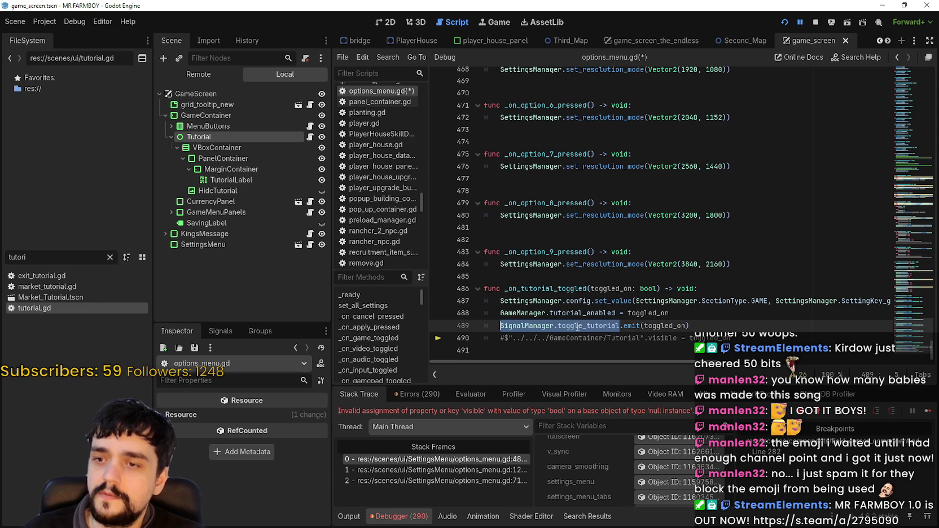
pyautogui.click(576, 325)
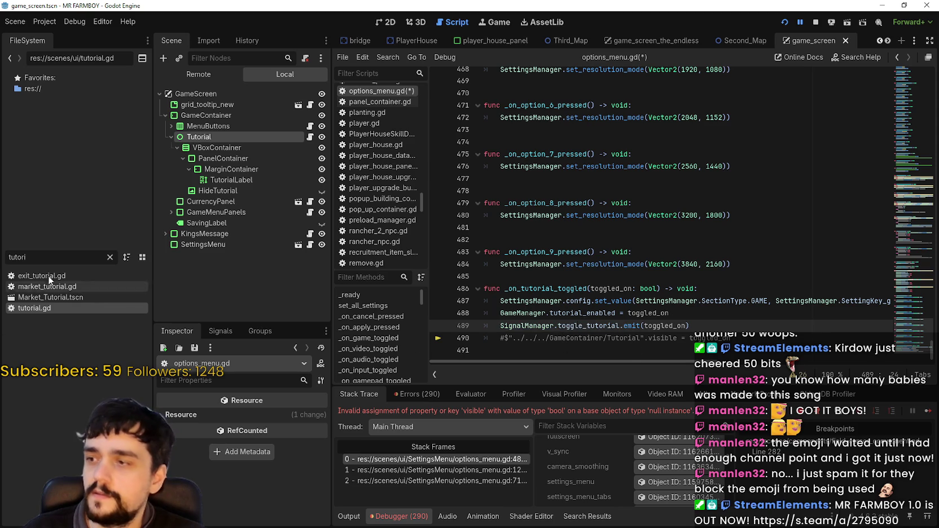
# Open tutorial.gd and add a new line after line 143 in _ready
pyautogui.doubleClick(52, 308)
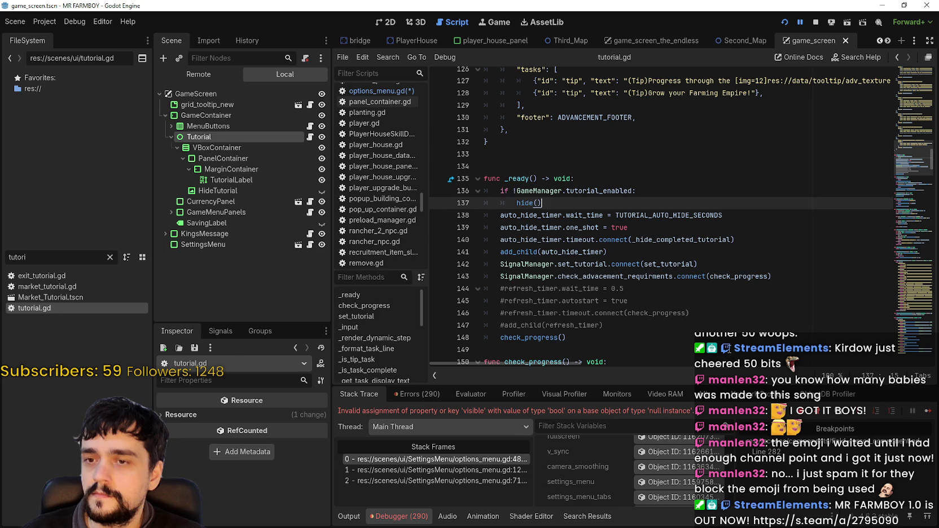
pyautogui.click(801, 271)
pyautogui.click(813, 275)
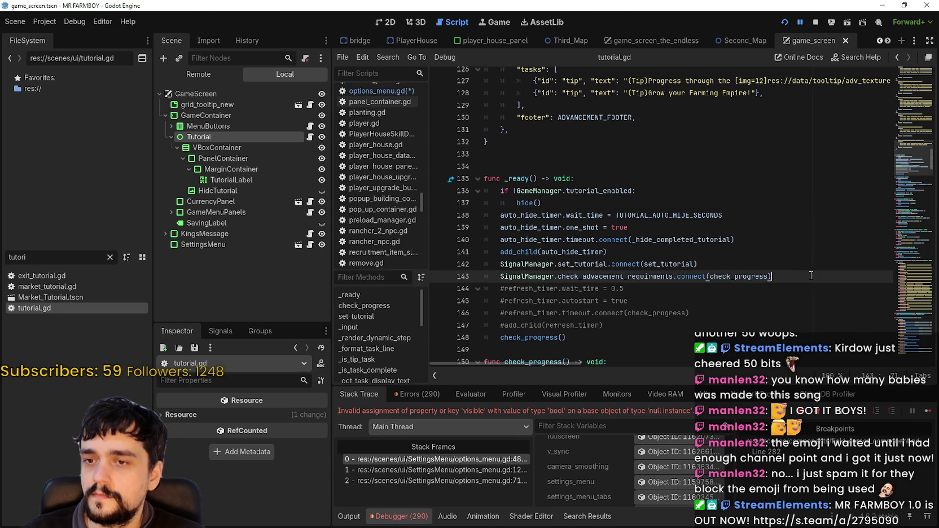
pyautogui.press('Return')
# Write SignalManager.toggle_tutorial.connect(ShowHide) on that new line
pyautogui.write('Signa')
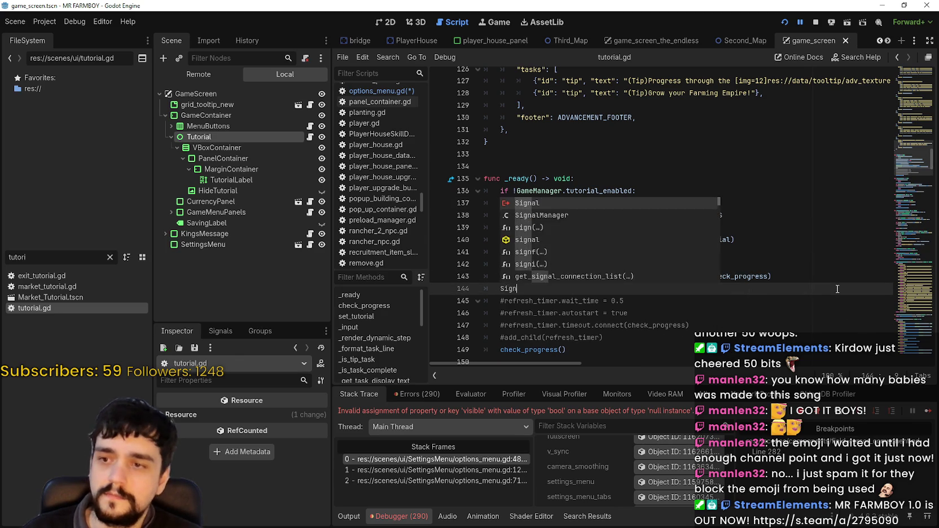
pyautogui.press('Escape')
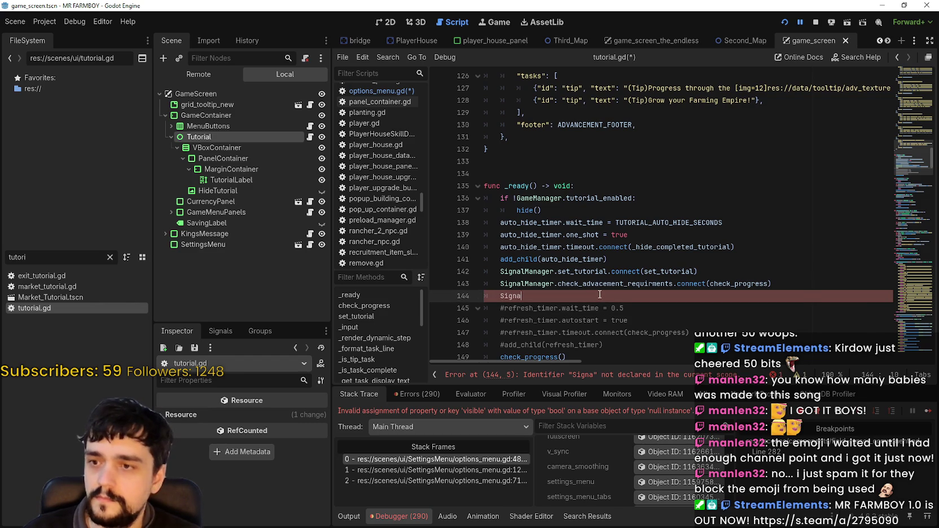
pyautogui.write('lM')
pyautogui.press('Return')
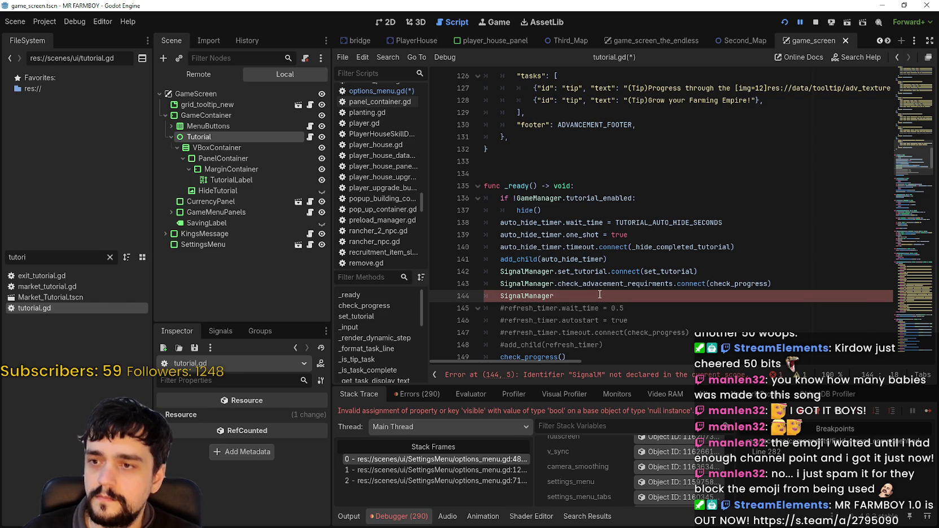
pyautogui.write('c')
pyautogui.press('BackSpace')
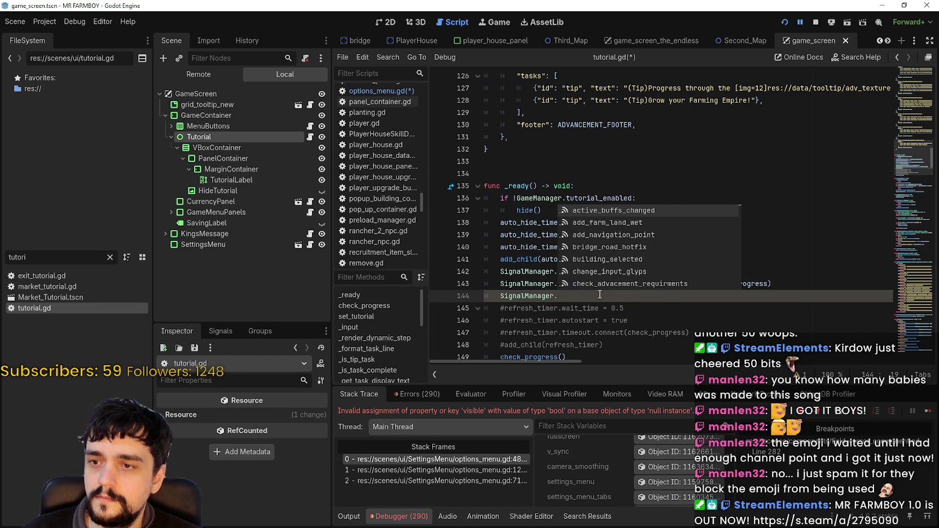
pyautogui.write('SignalManager.toggle_tutorial')
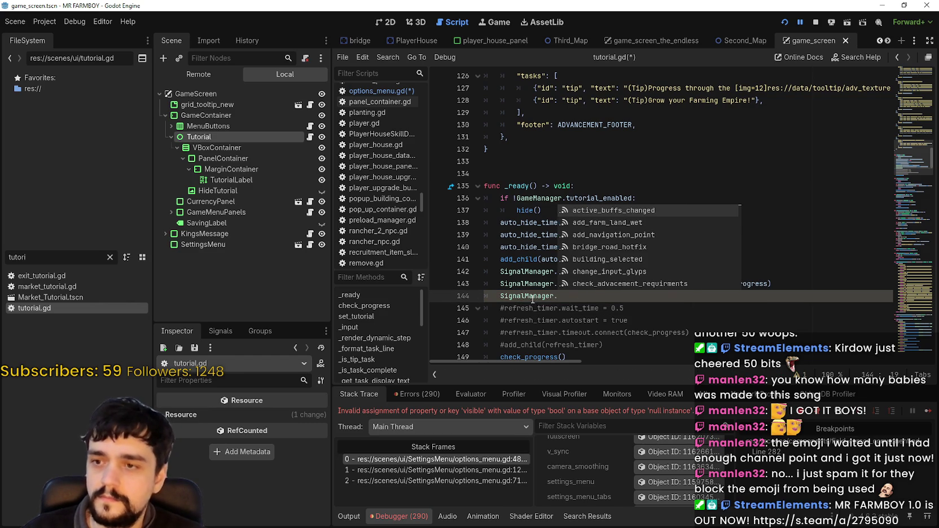
pyautogui.hotkey('ctrl', 'z')
pyautogui.write('SignalManager.toggle_tutorial')
pyautogui.write('.co')
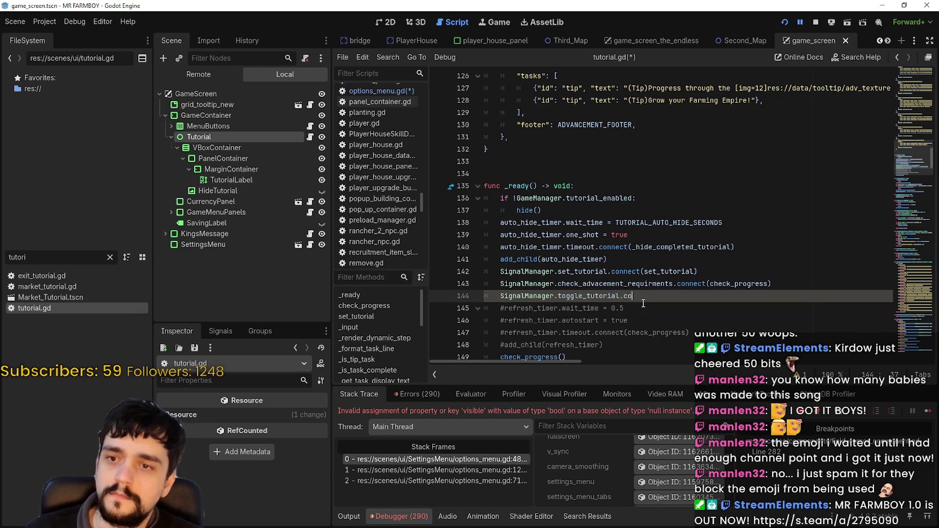
pyautogui.write('nnect(')
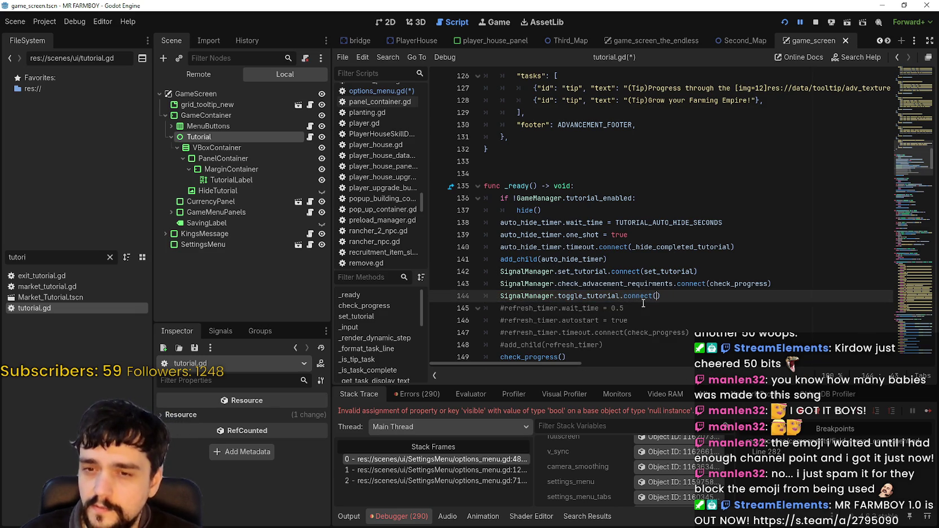
pyautogui.scroll(-2, 632, 279)
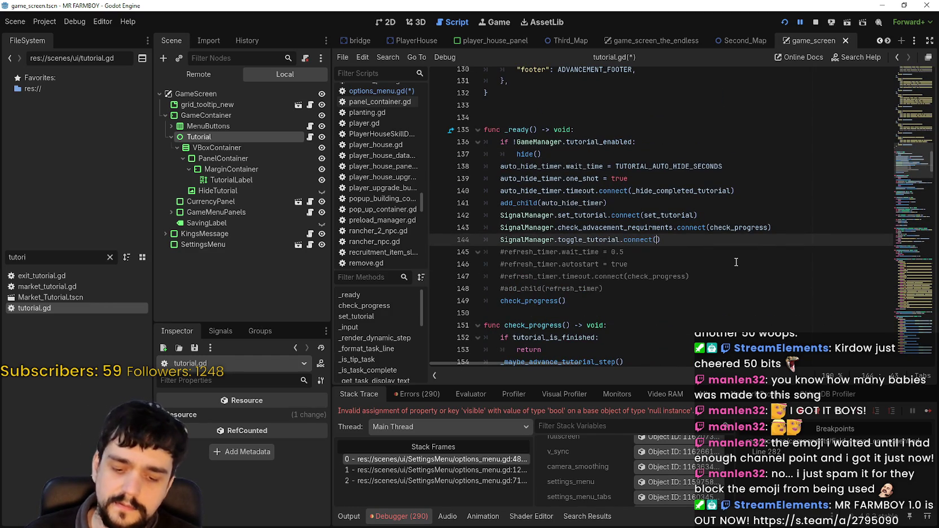
pyautogui.write('ShowHide')
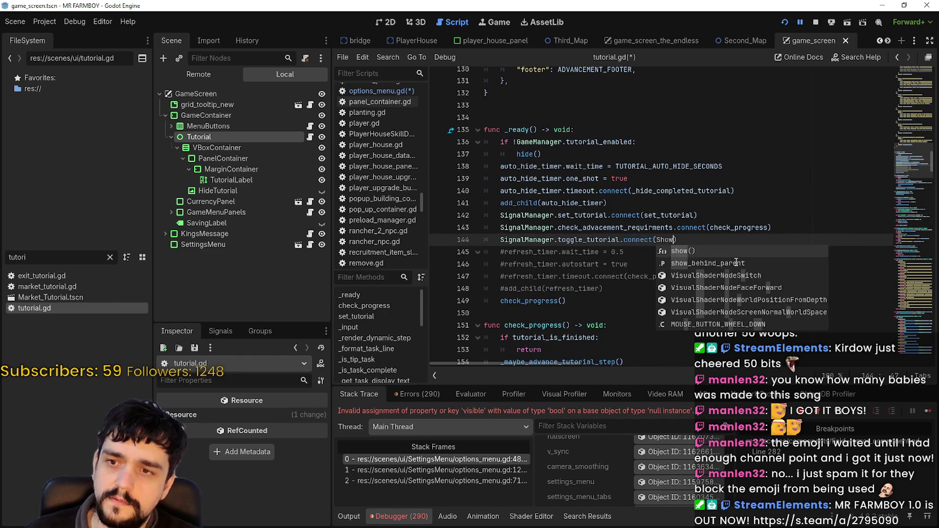
# Start declaring func ShowHide( on empty line 150
pyautogui.click(626, 312)
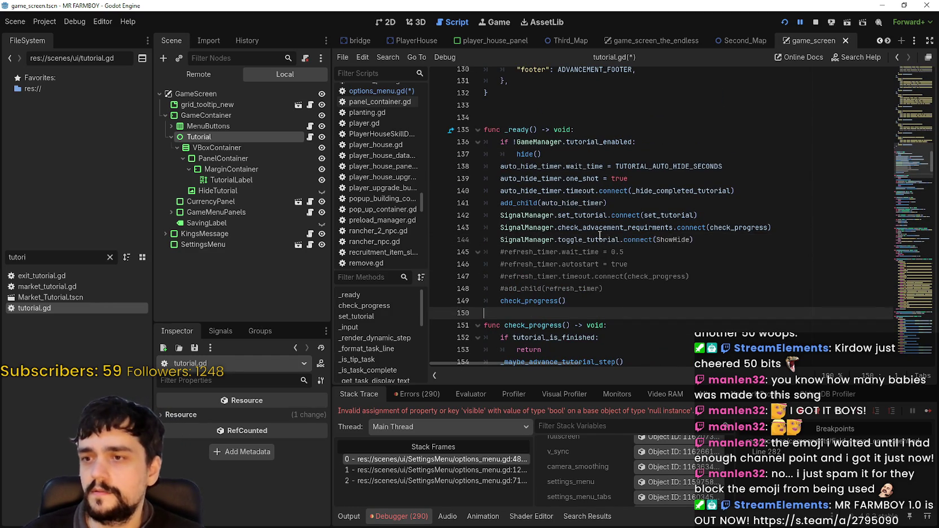
pyautogui.scroll(2, 599, 235)
pyautogui.scroll(-2, 519, 321)
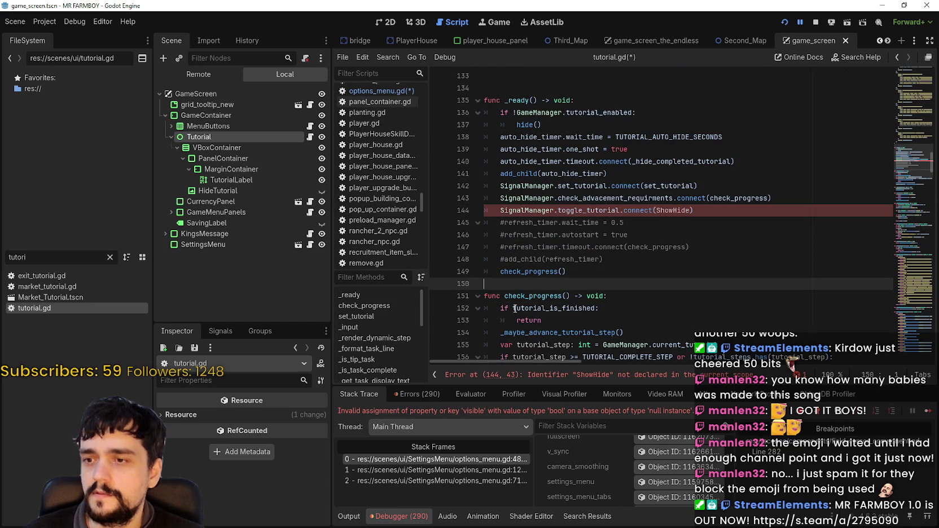
pyautogui.write('func S')
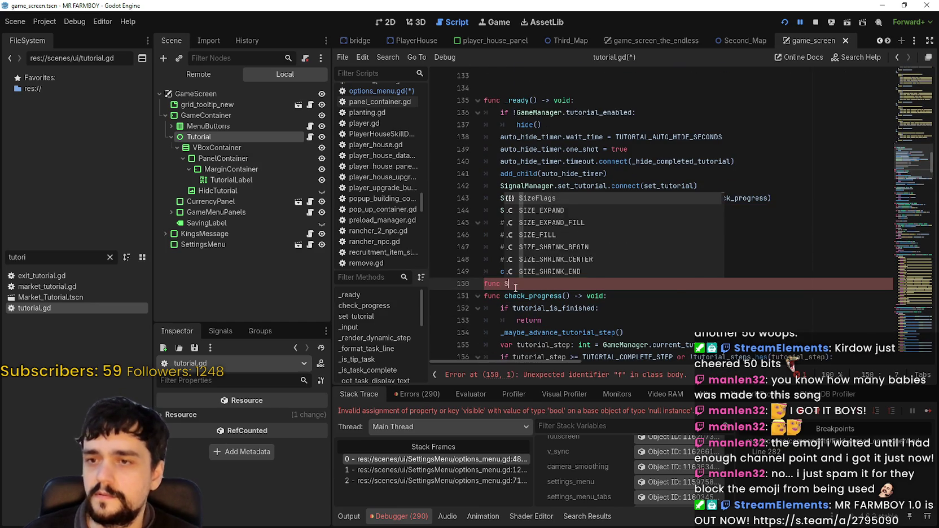
pyautogui.write('howHide(')
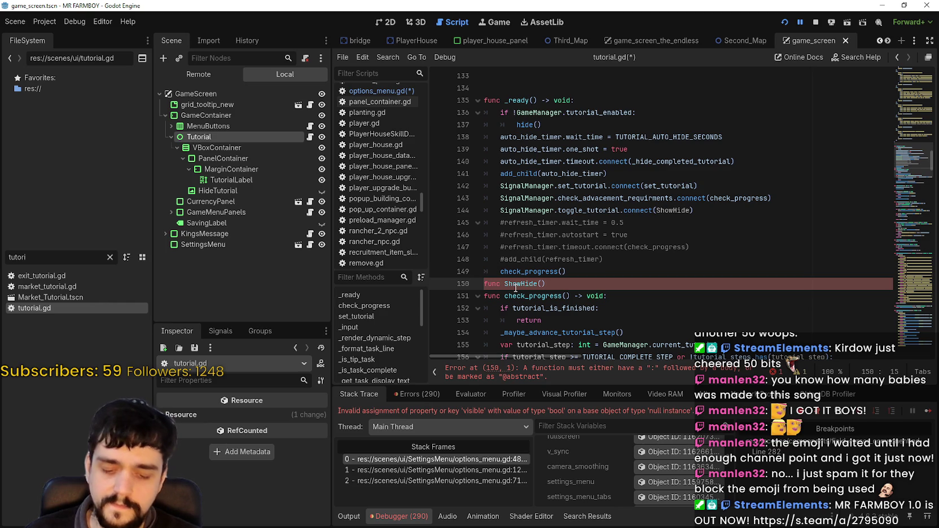
# Complete the signature as func ShowHide() -> void, dropping the enabled_ parameter
pyautogui.write('enabled_:')
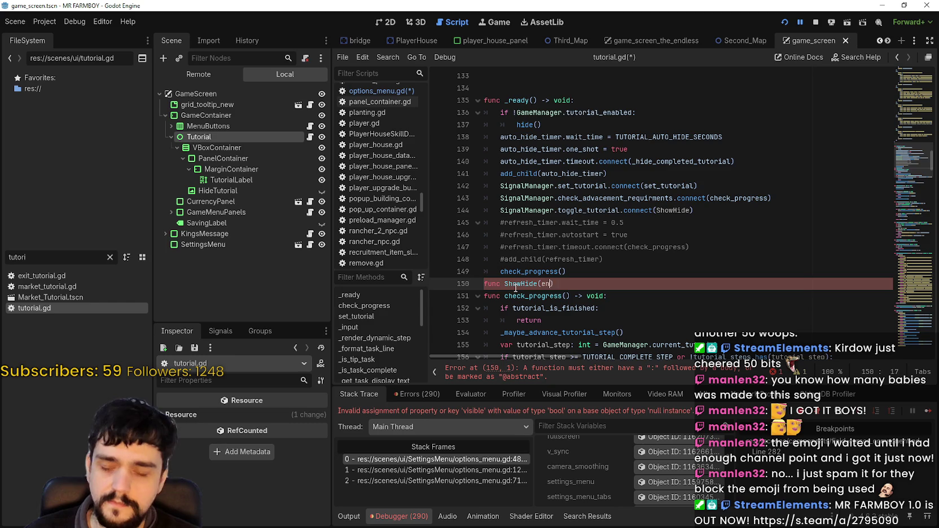
pyautogui.write(' bool) ')
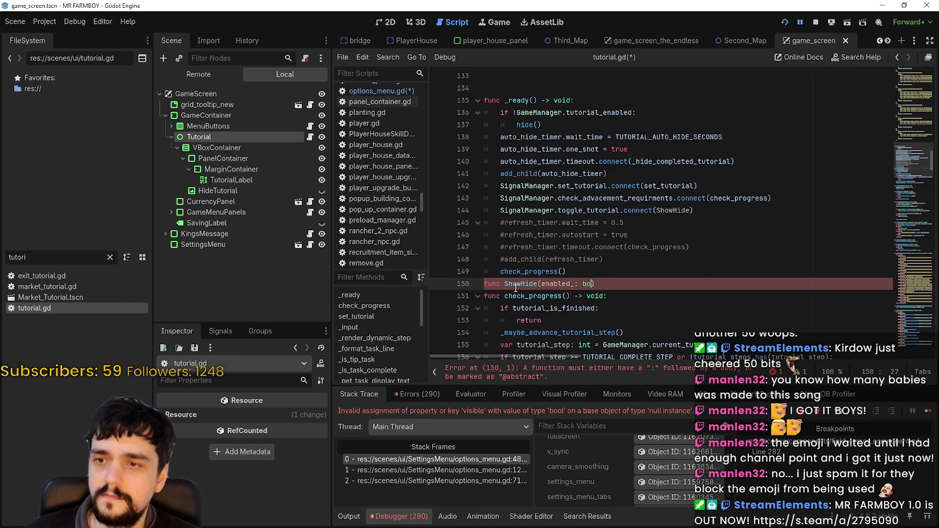
pyautogui.write('-> void:')
pyautogui.press('Return')
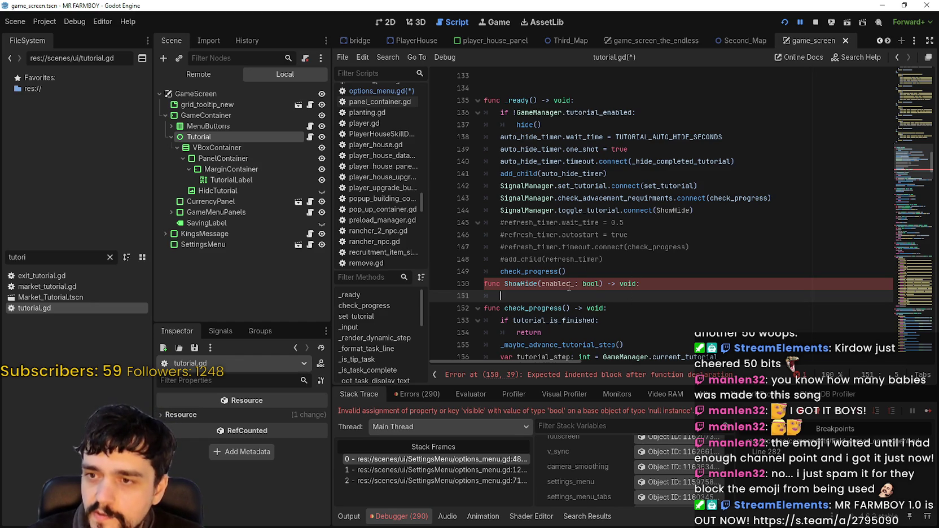
pyautogui.moveTo(542, 283); pyautogui.dragTo(601, 283)
pyautogui.press('BackSpace')
pyautogui.press('End')
pyautogui.press('Return')
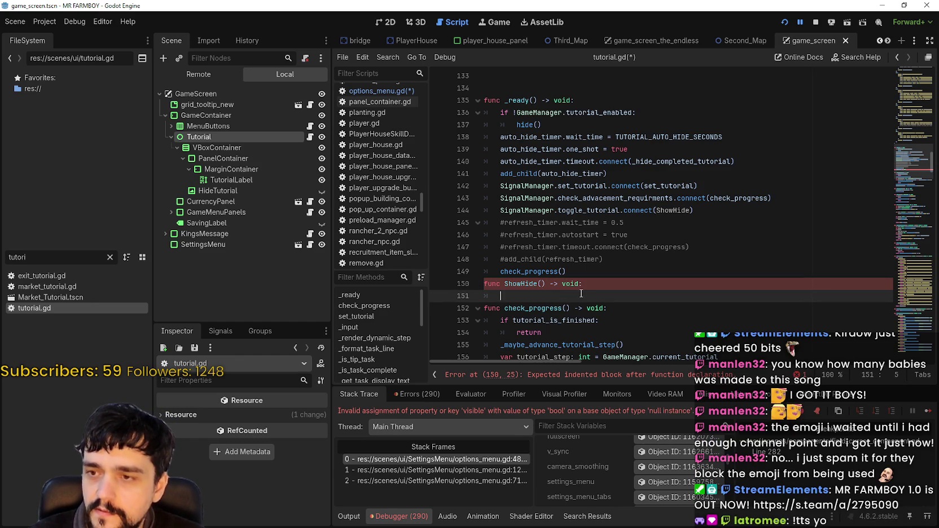
# Write 'if GameManager.tutorial_enabled:' as ShowHide's first line, copying the condition from line 136
pyautogui.moveTo(543, 124); pyautogui.dragTo(500, 123)
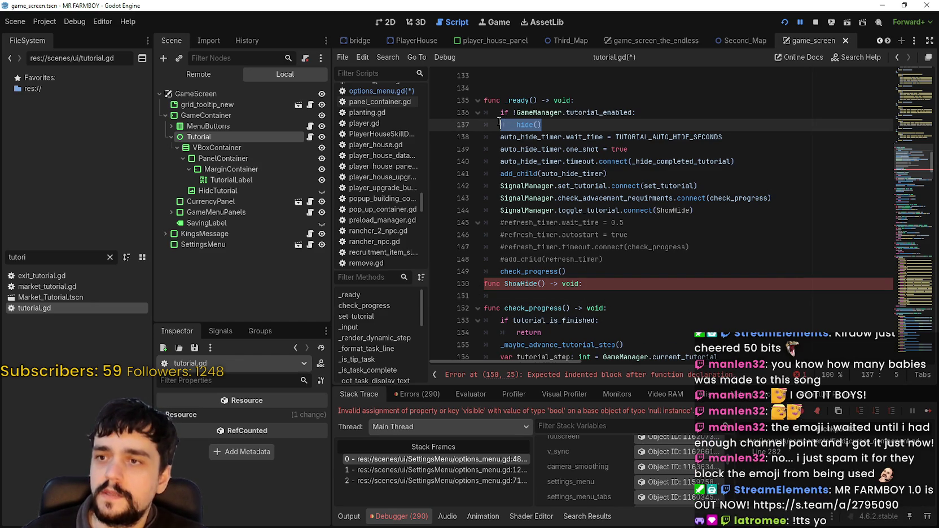
pyautogui.moveTo(633, 113); pyautogui.dragTo(516, 113)
pyautogui.hotkey('ctrl', 'c')
pyautogui.click(548, 296)
pyautogui.hotkey('ctrl', 'v')
pyautogui.hotkey('ctrl', 'z')
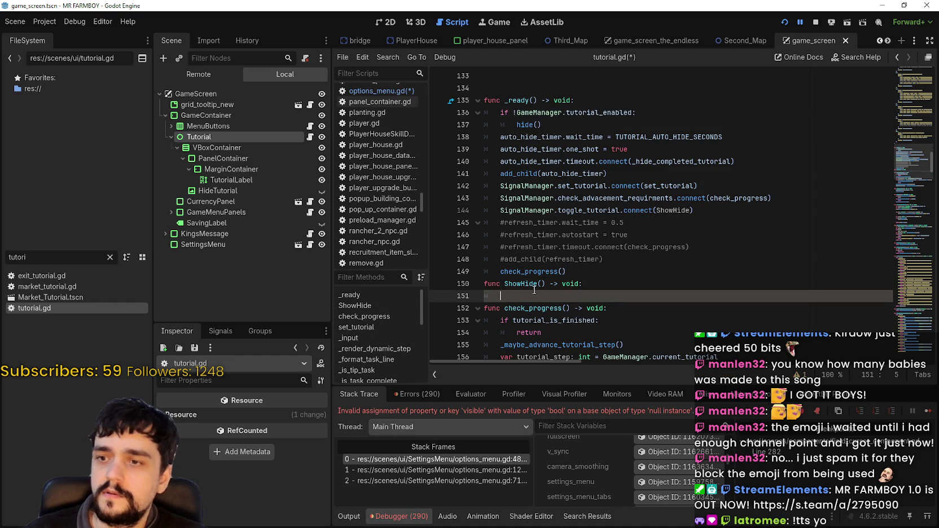
pyautogui.hotkey('ctrl', 'v')
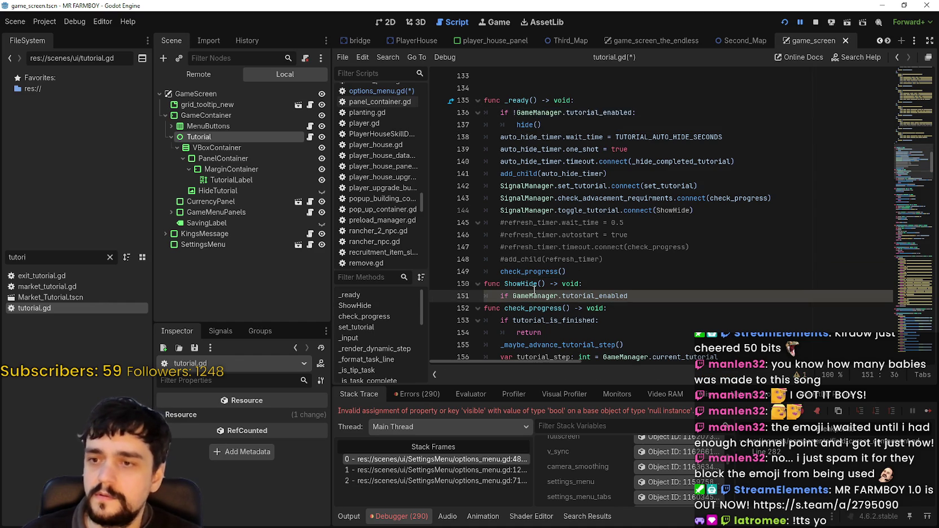
pyautogui.write(':')
pyautogui.press('Return')
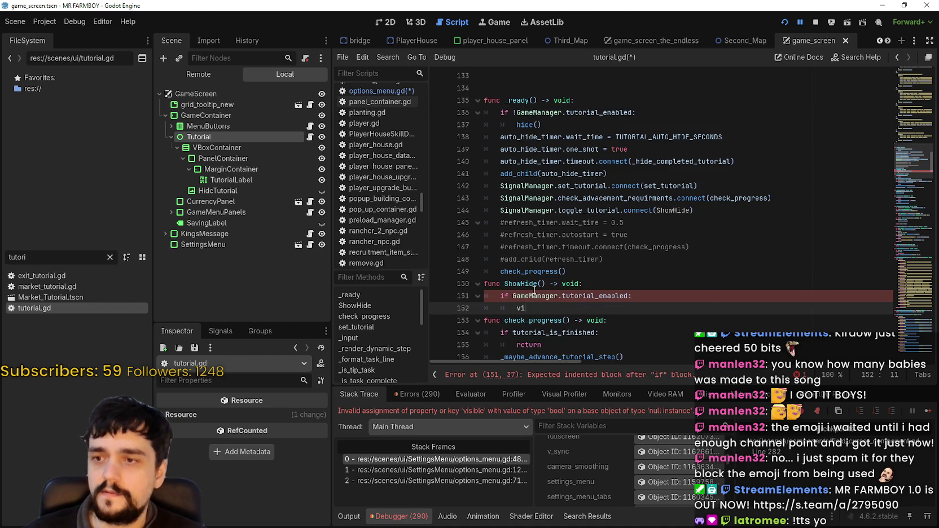
# Fill the branches: show() under the if and hide() under else
pyautogui.write('visi')
pyautogui.press('Down')
pyautogui.press('Down')
pyautogui.press('Return')
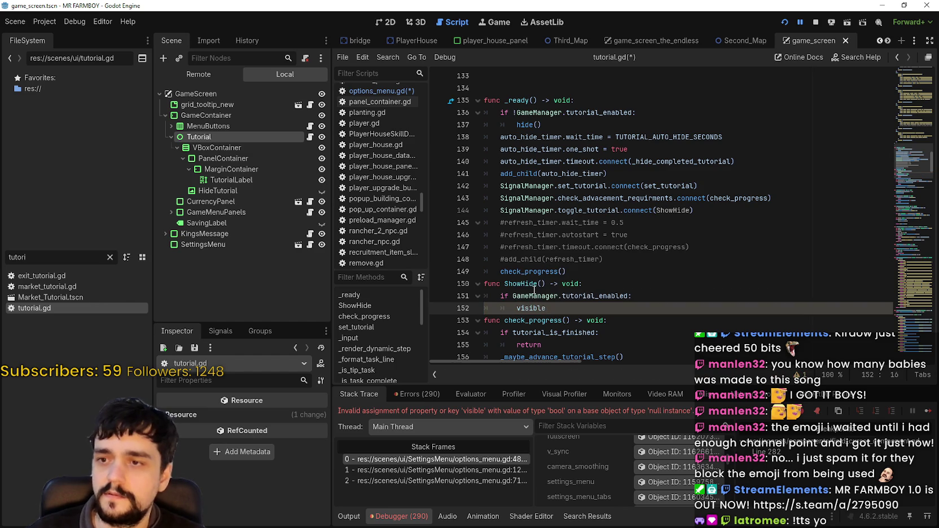
pyautogui.press('Return')
pyautogui.press('BackSpace')
pyautogui.press('BackSpace')
pyautogui.press('BackSpace')
pyautogui.write('show(')
pyautogui.press('Return')
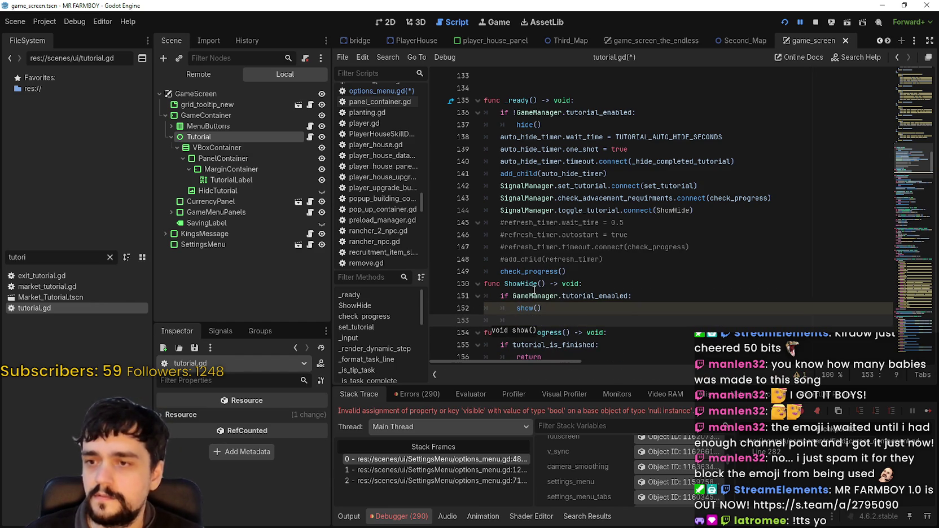
pyautogui.write('else:')
pyautogui.press('Return')
pyautogui.write('hi')
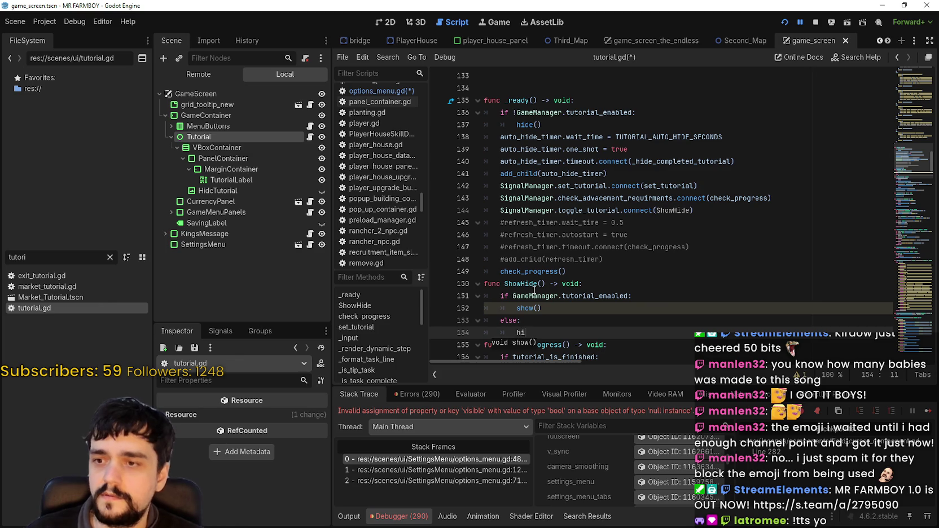
pyautogui.write('de')
pyautogui.press('Return')
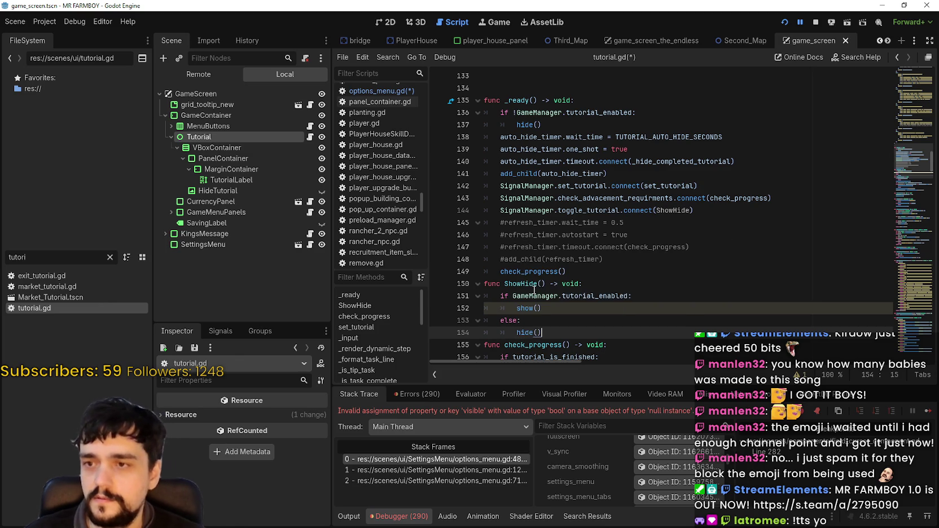
# Add blank lines around ShowHide and save tutorial.gd
pyautogui.click(706, 274)
pyautogui.press('Return')
pyautogui.click(603, 338)
pyautogui.press('Return')
pyautogui.hotkey('ctrl', 's')
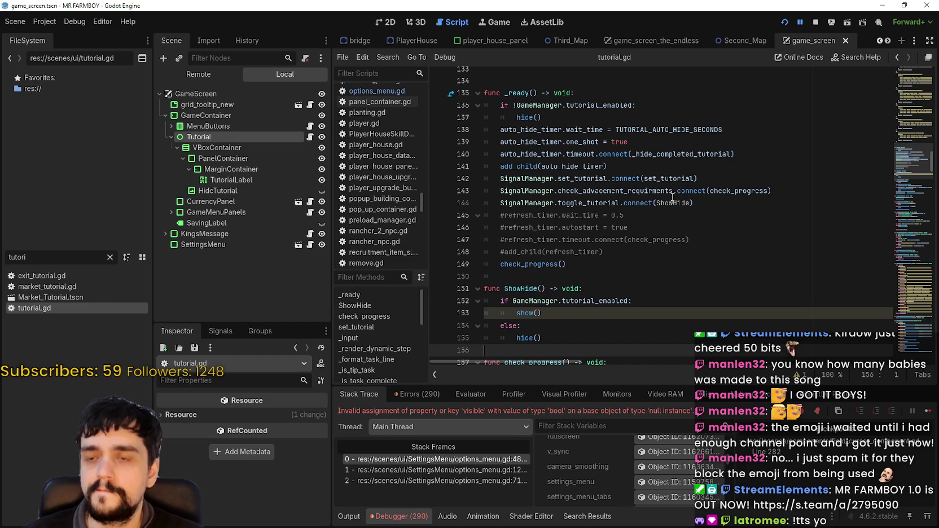
# Open options_menu.gd and delete toggled_on from the toggle_tutorial emit() call
pyautogui.doubleClick(610, 202)
pyautogui.scroll(1, 652, 228)
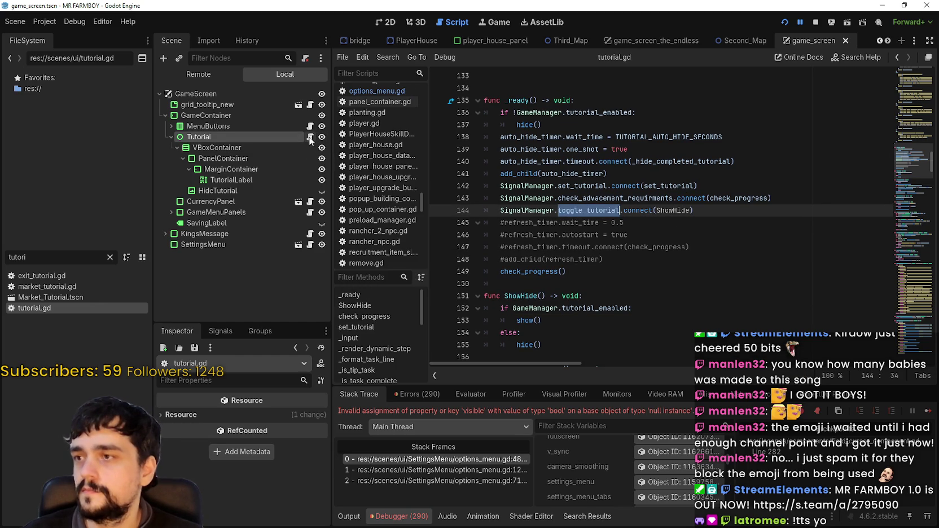
pyautogui.moveTo(52, 257); pyautogui.dragTo(6, 252)
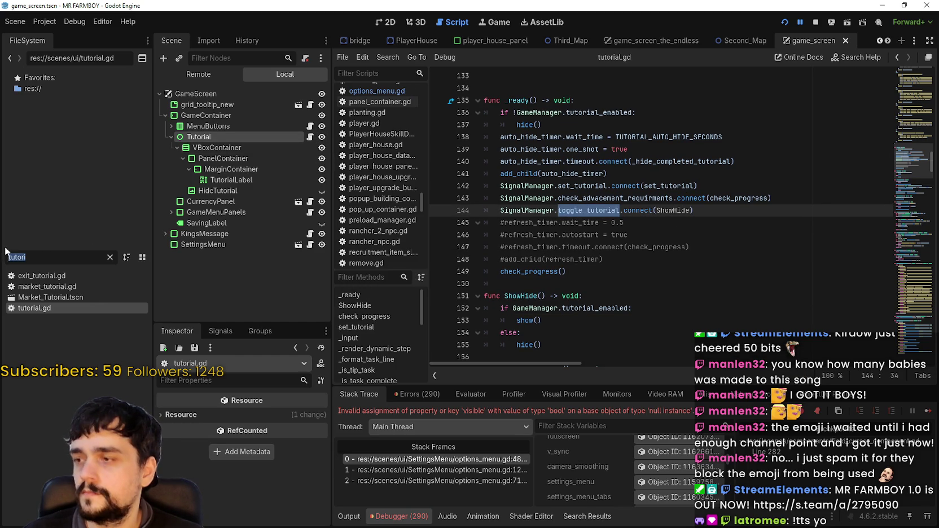
pyautogui.write('optio')
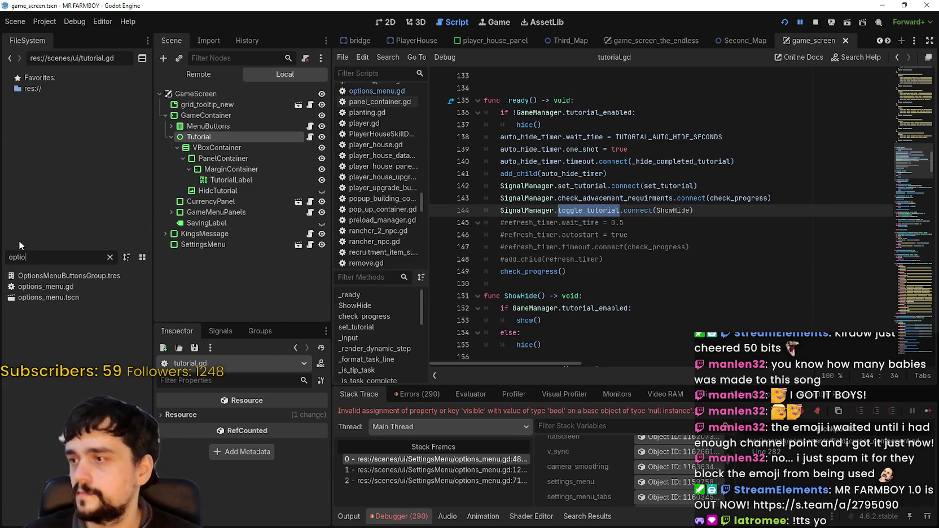
pyautogui.doubleClick(45, 286)
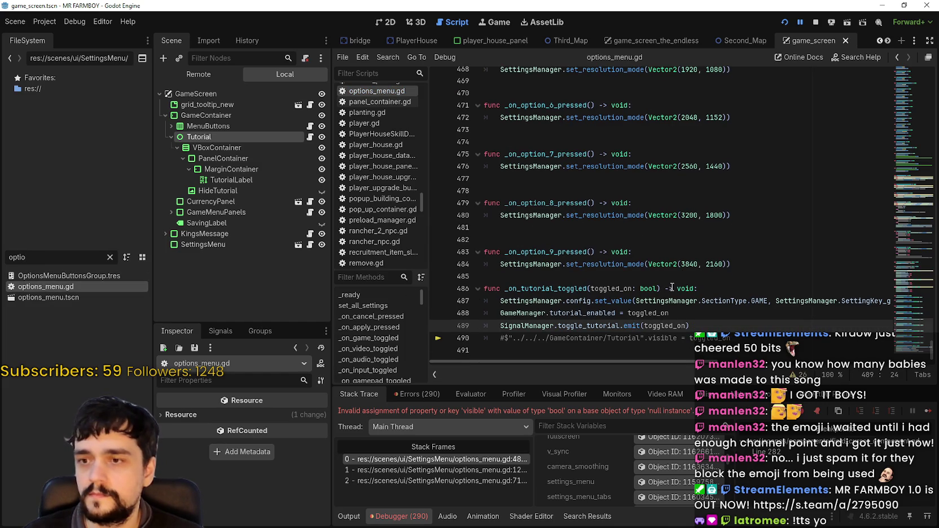
pyautogui.doubleClick(672, 326)
pyautogui.press('BackSpace')
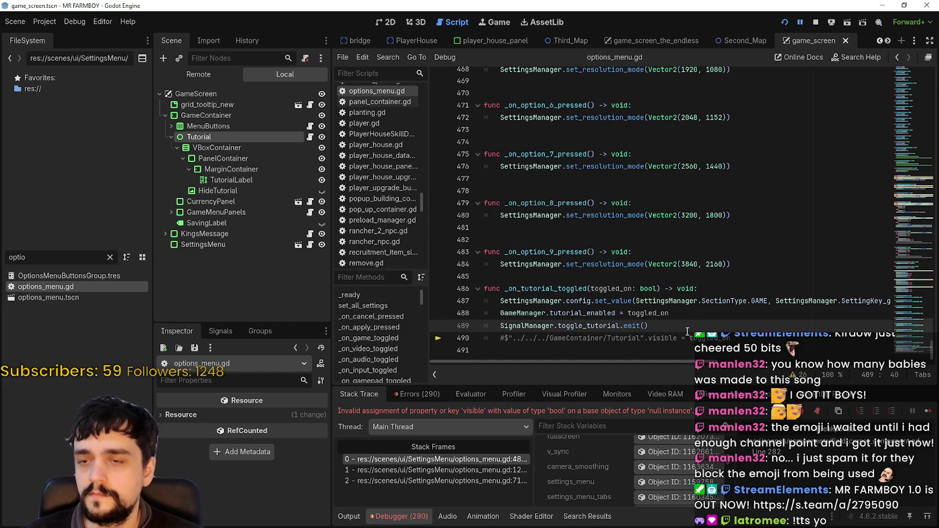
# Save options_menu.gd and stop the running game
pyautogui.click(579, 313)
pyautogui.press('Home')
pyautogui.hotkey('ctrl', 'shift', 'Right')
pyautogui.hotkey('ctrl', 'shift', 'Right')
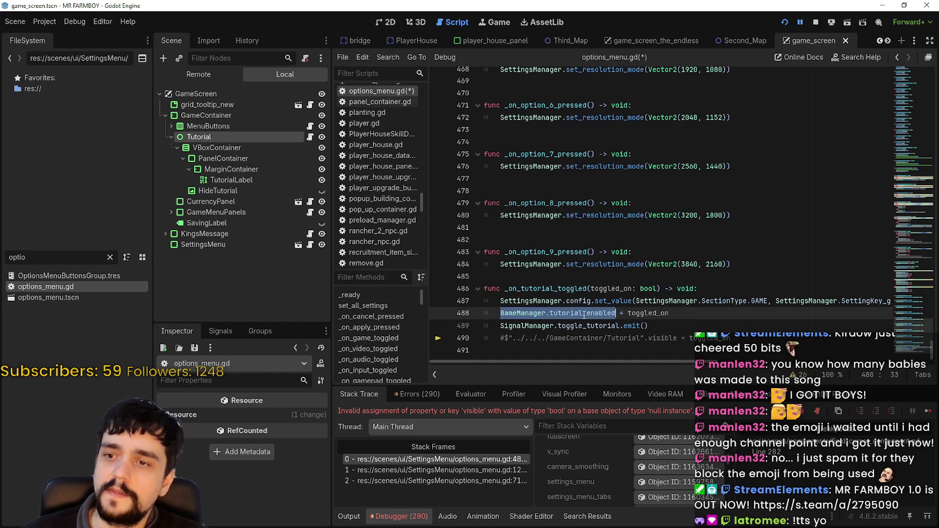
pyautogui.click(686, 327)
pyautogui.hotkey('ctrl', 's')
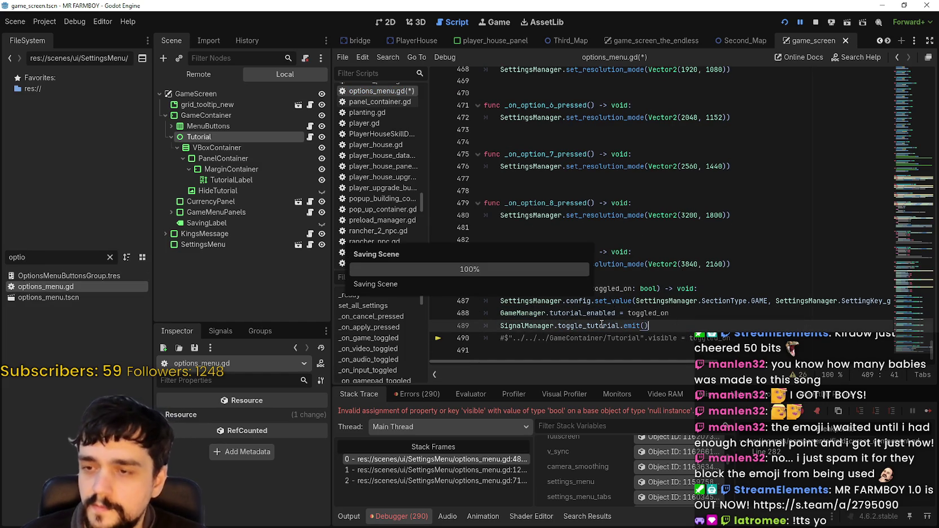
pyautogui.rightClick(523, 332)
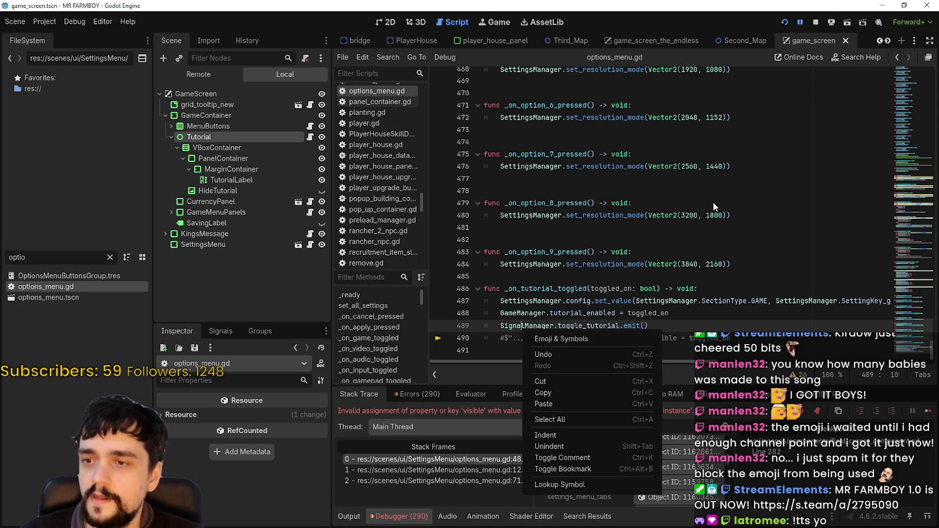
pyautogui.click(815, 21)
pyautogui.click(816, 22)
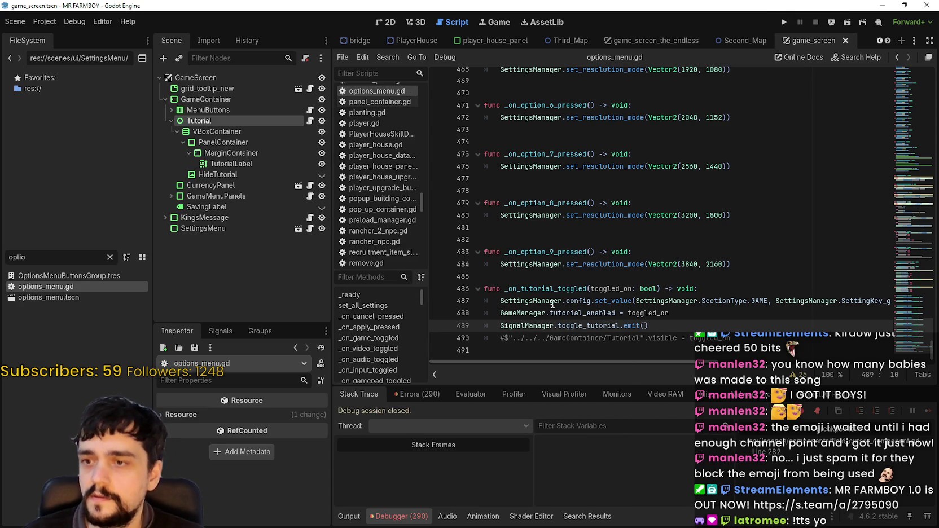
# Look up the SignalManager symbol to open signal_manager.gd at empty line 12
pyautogui.rightClick(569, 326)
pyautogui.click(534, 326)
pyautogui.rightClick(534, 326)
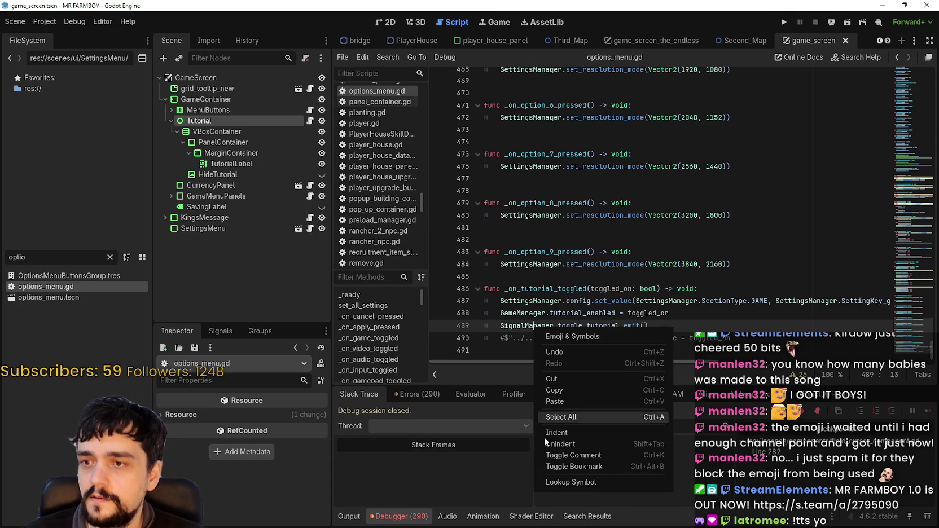
pyautogui.click(596, 479)
pyautogui.click(563, 212)
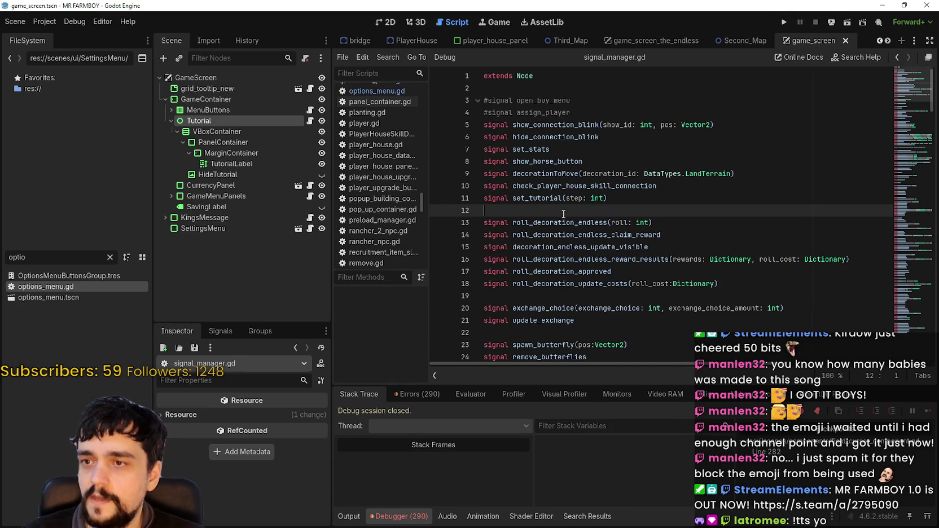
# Add 'signal toggle_tutorial' on line 12 of signal_manager.gd, save, and run the project
pyautogui.write('signal toggle_tutorial')
pyautogui.hotkey('ctrl', 's')
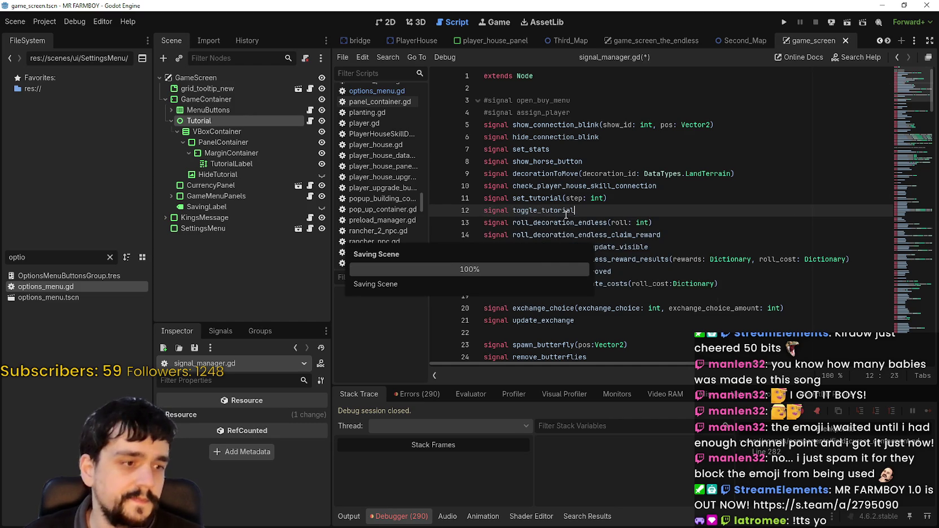
pyautogui.press('Return')
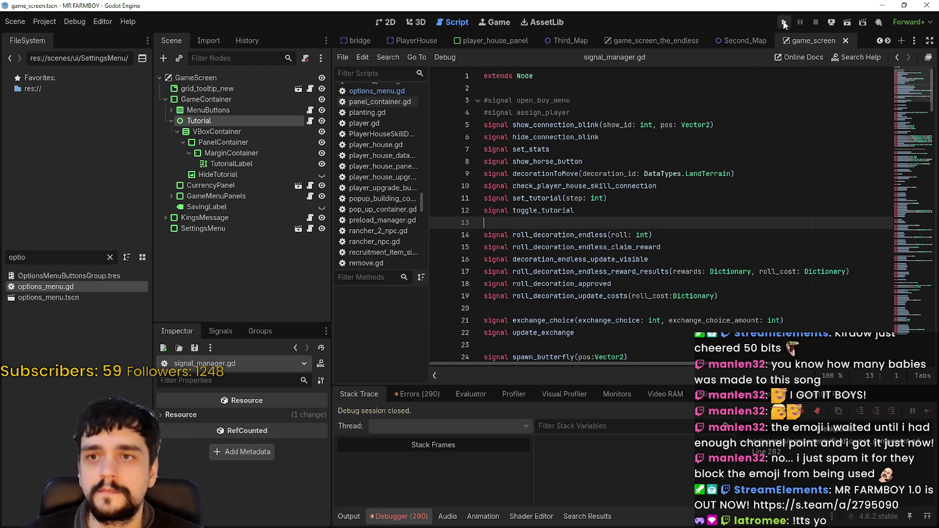
pyautogui.press('F5')
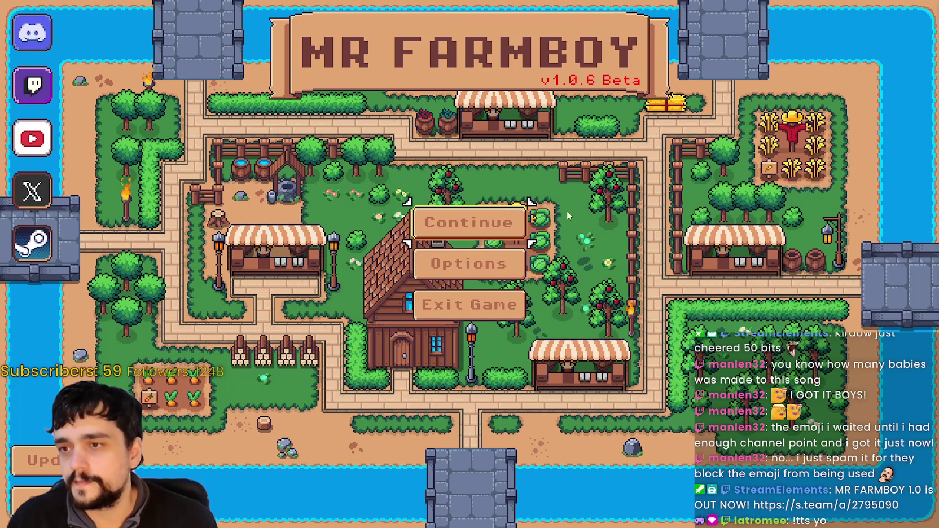
# Choose Continue on the title menu and load Save 9 from the save list
pyautogui.click(508, 223)
pyautogui.scroll(-5, 494, 337)
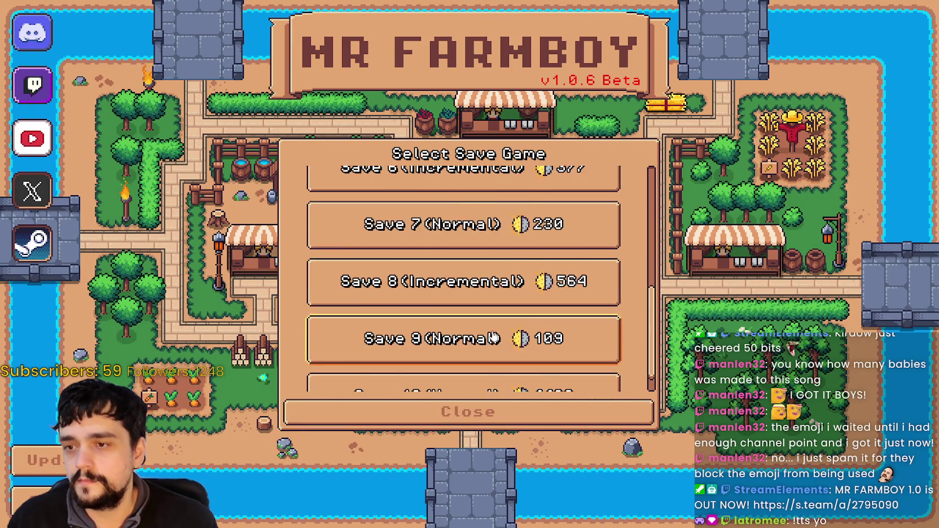
pyautogui.click(493, 338)
pyautogui.click(399, 322)
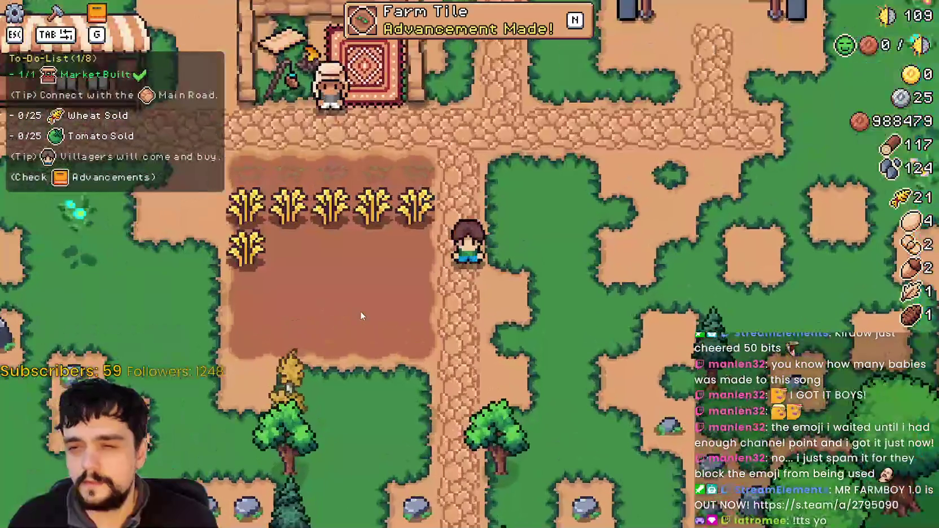
# Turn the Tutorial To-Do-List option off in Options > Game, apply it, and return to the pause menu
pyautogui.press('Escape')
pyautogui.click(461, 213)
pyautogui.click(192, 113)
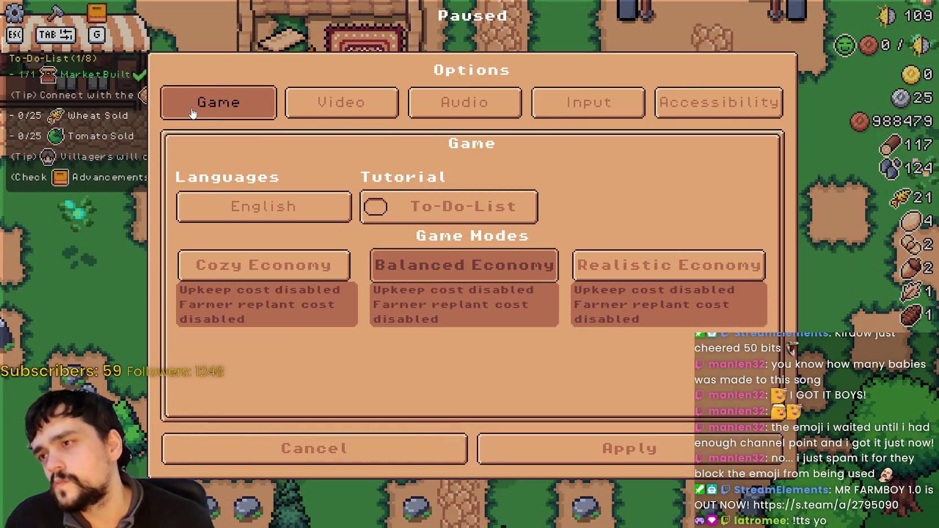
pyautogui.click(478, 211)
pyautogui.click(480, 214)
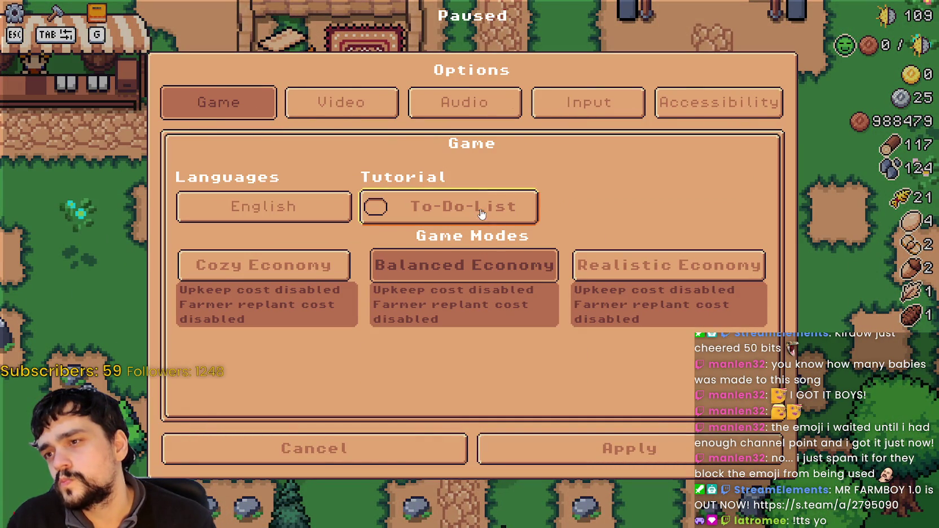
pyautogui.click(481, 214)
pyautogui.click(481, 213)
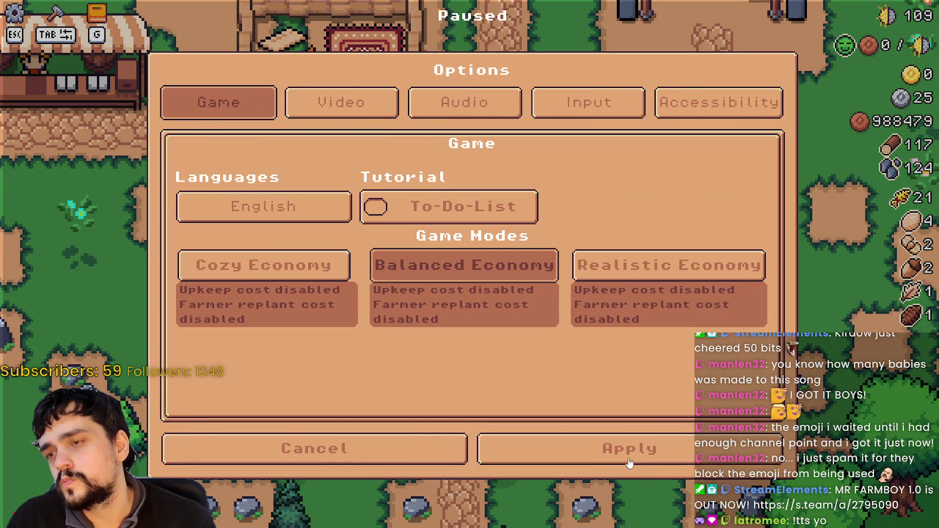
pyautogui.click(621, 443)
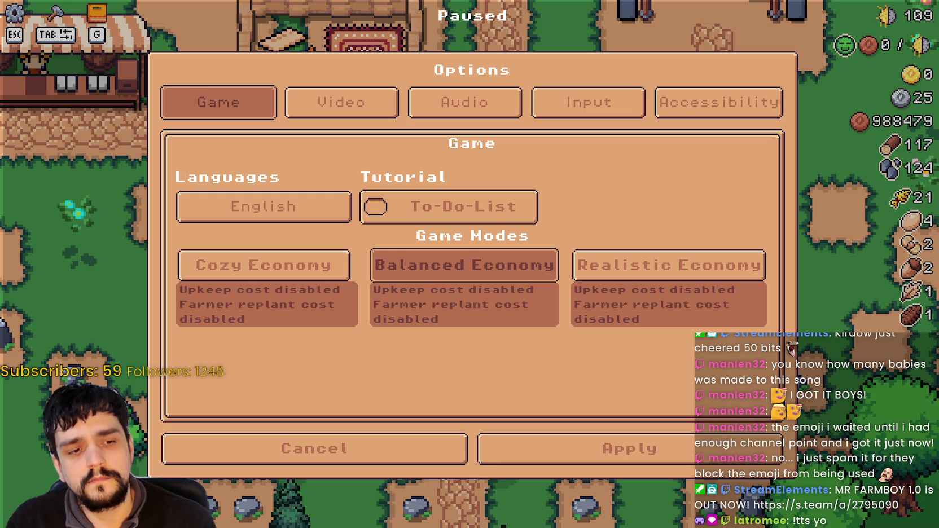
pyautogui.click(614, 451)
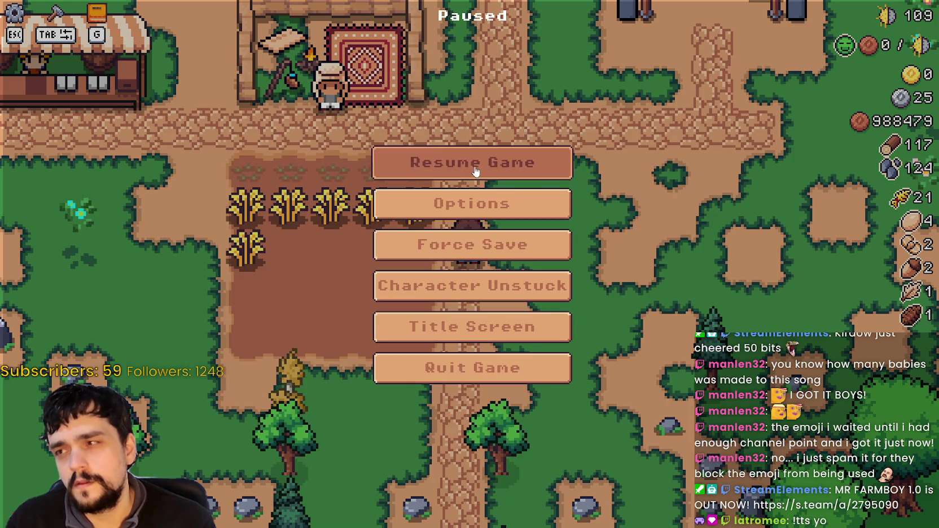
# Quit the game to the title screen and relaunch it from the Godot editor
pyautogui.click(472, 164)
pyautogui.press('Escape')
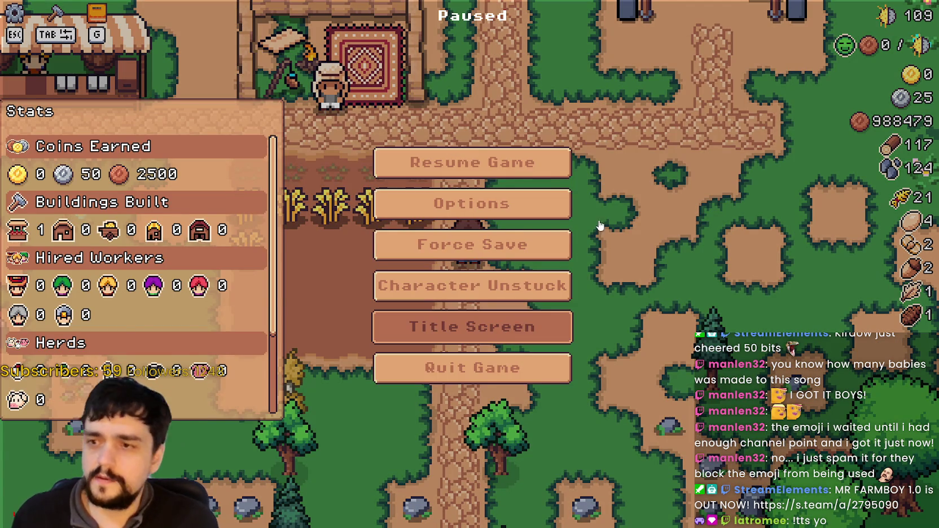
pyautogui.click(472, 325)
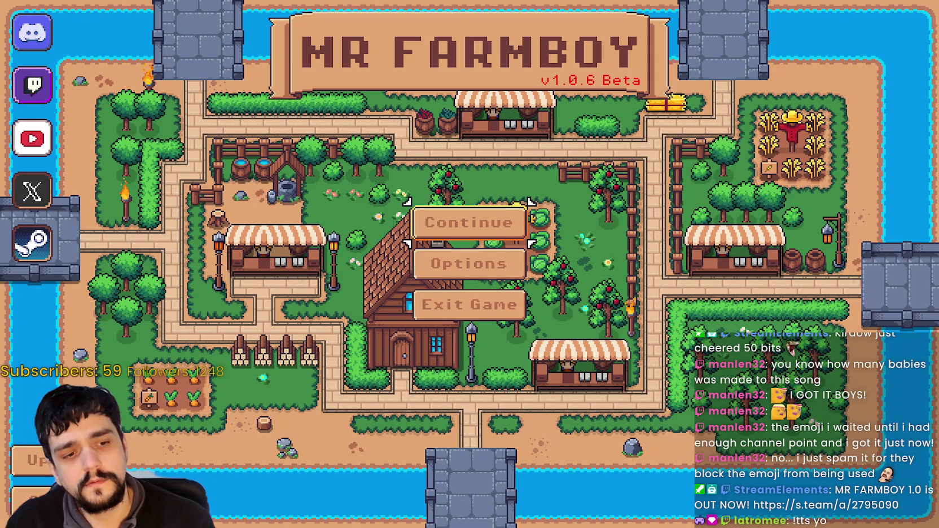
pyautogui.press('F8')
pyautogui.press('F5')
# Load Save 9 again, then switch back to the editor showing signal_manager.gd
pyautogui.click(474, 223)
pyautogui.scroll(-3, 488, 293)
pyautogui.scroll(-3, 487, 293)
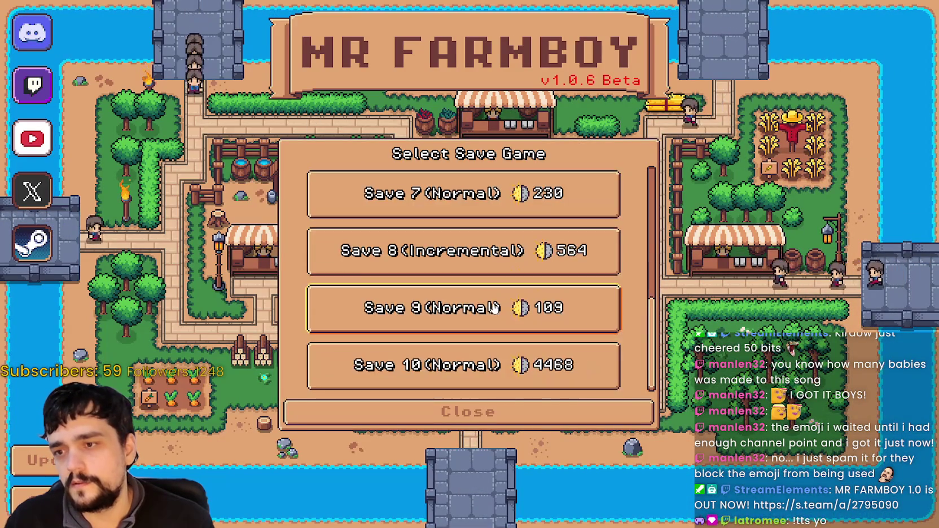
pyautogui.click(488, 295)
pyautogui.click(402, 321)
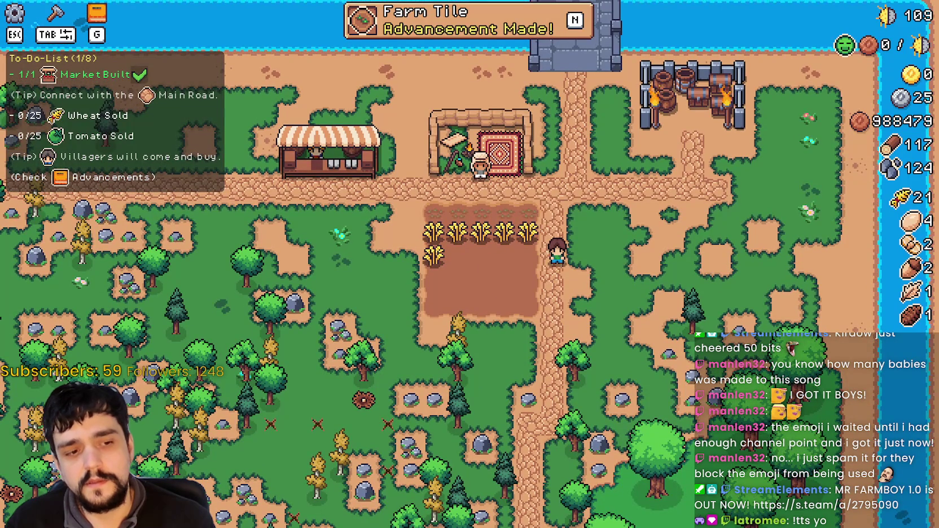
pyautogui.hotkey('alt', 'Tab')
pyautogui.scroll(-2, 624, 307)
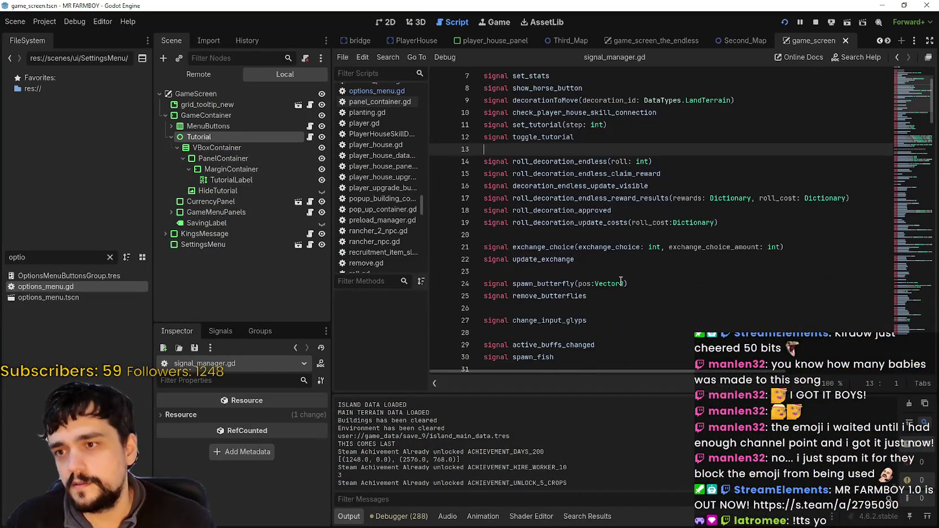
# Filter the FileSystem for 'tuto' and open tutorial.gd
pyautogui.doubleClick(28, 261)
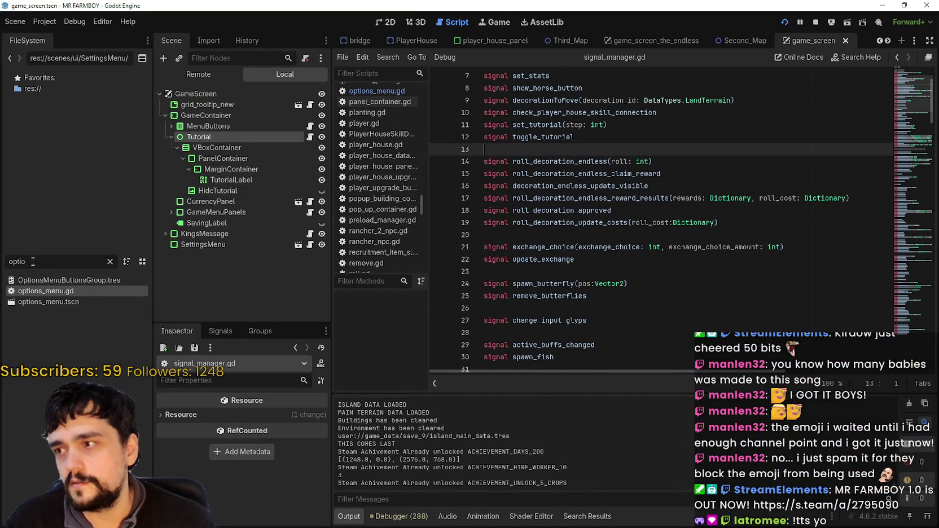
pyautogui.write('tuto')
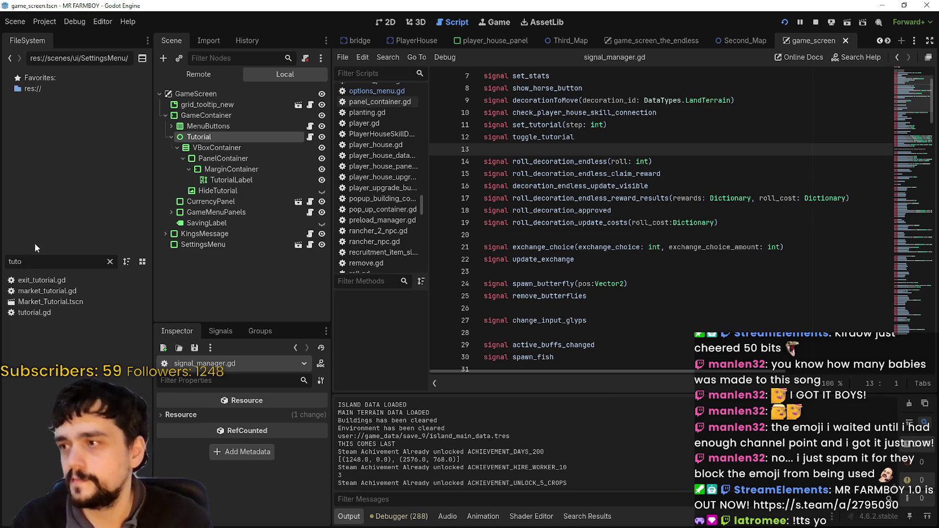
pyautogui.doubleClick(55, 315)
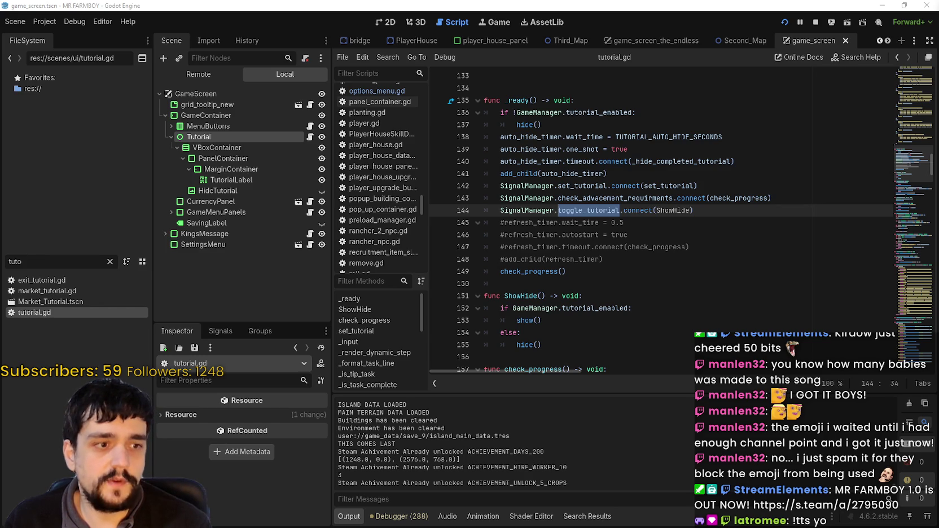
# Inspect ShowHide and GameManager.tutorial_enabled, then search the script for check_progress
pyautogui.scroll(-1, 661, 283)
pyautogui.doubleClick(669, 174)
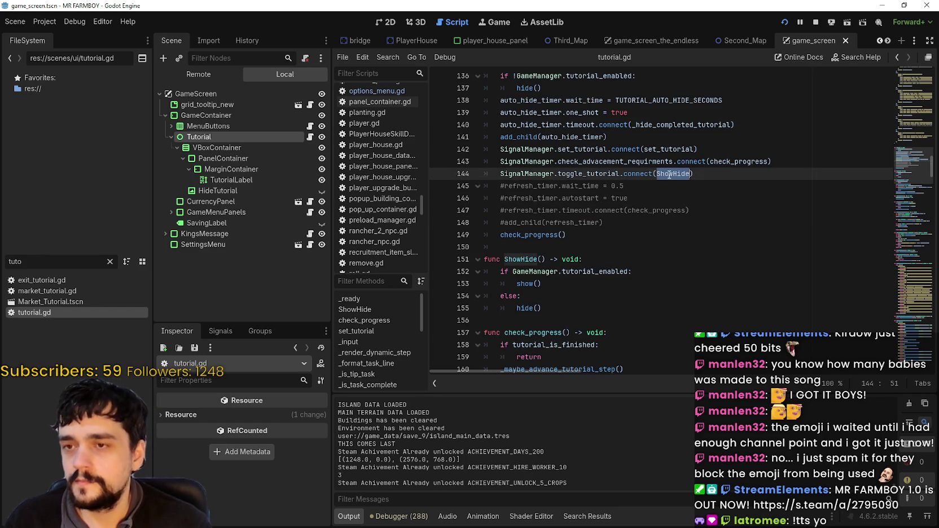
pyautogui.doubleClick(597, 272)
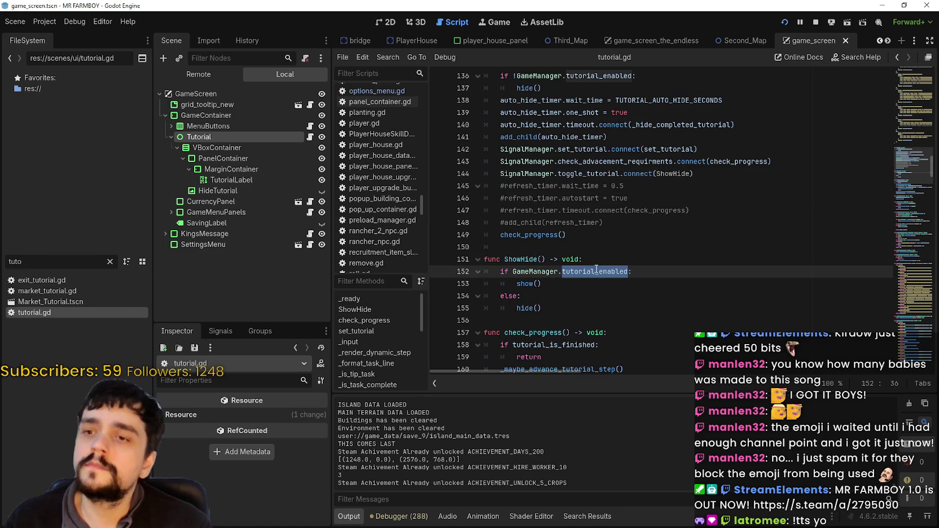
pyautogui.doubleClick(570, 272)
pyautogui.moveTo(570, 272)
pyautogui.mouseDown()
pyautogui.moveTo(509, 268)
pyautogui.moveTo(515, 283)
pyautogui.moveTo(521, 268)
pyautogui.mouseUp()
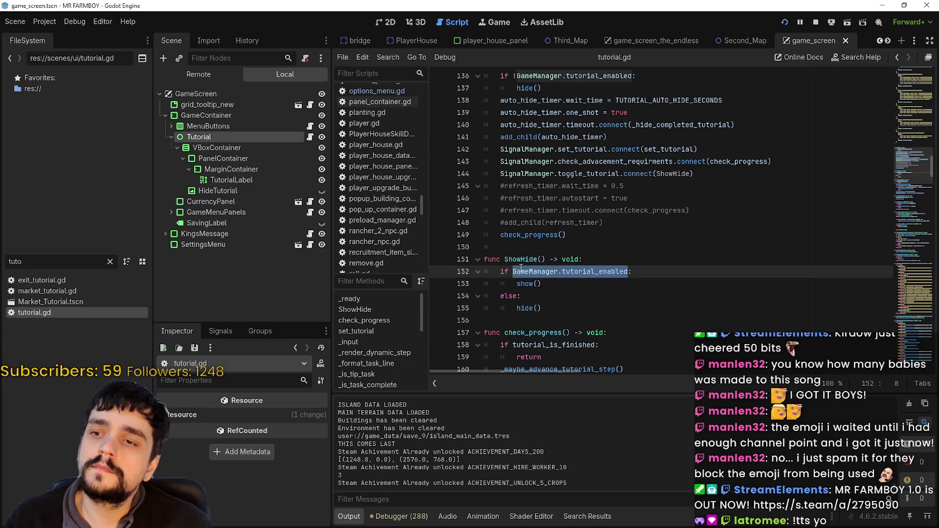
pyautogui.scroll(-2, 523, 268)
pyautogui.scroll(2, 523, 269)
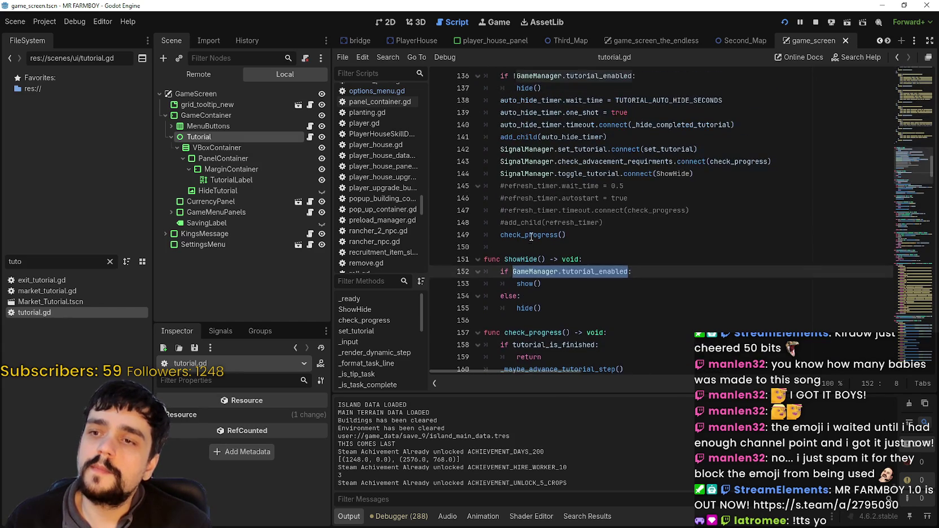
pyautogui.doubleClick(528, 235)
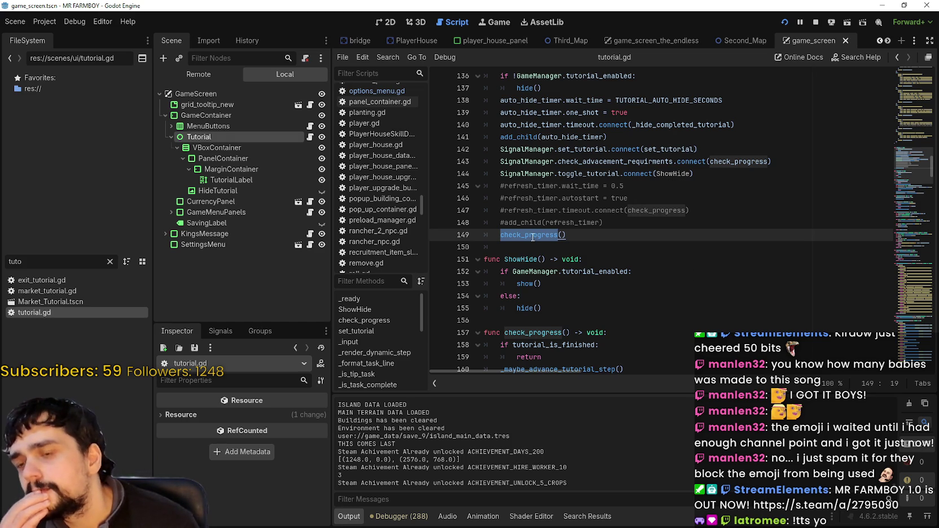
pyautogui.hotkey('ctrl', 'f')
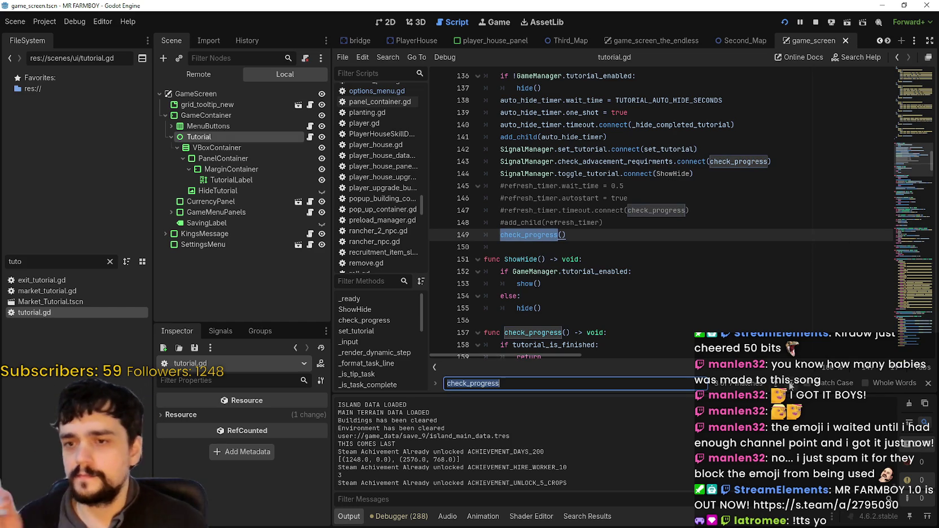
# Follow check_progress down to _update_completion_state, inspecting tutorial_hidden_after_completion and TUTORIAL_COMPLETE_STEP
pyautogui.press('Return')
pyautogui.scroll(-2, 561, 260)
pyautogui.scroll(-8, 562, 260)
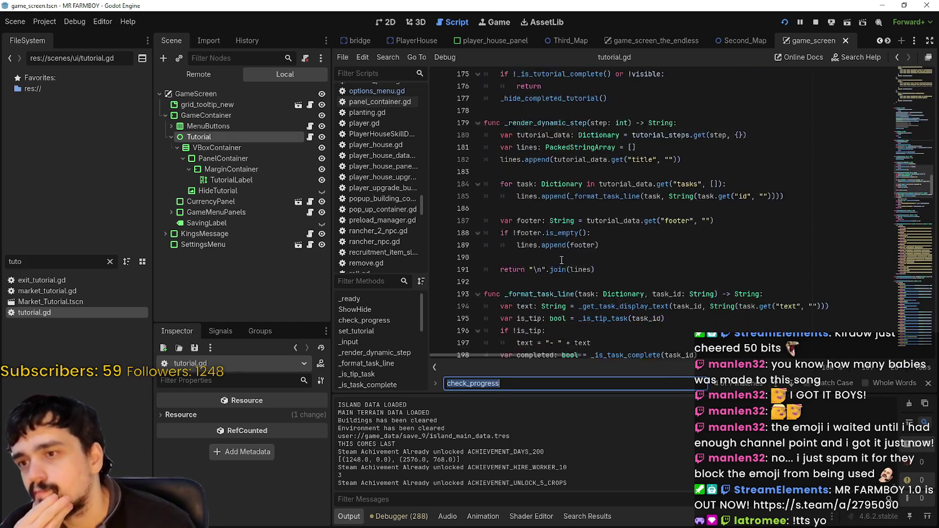
pyautogui.scroll(-17, 561, 261)
pyautogui.scroll(-20, 557, 249)
pyautogui.scroll(-19, 559, 240)
pyautogui.scroll(-17, 548, 218)
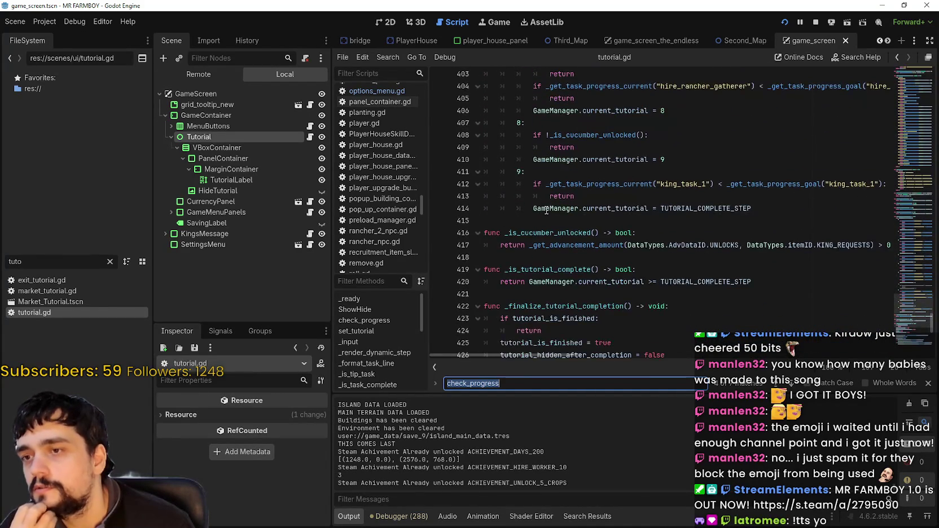
pyautogui.scroll(-5, 546, 211)
pyautogui.moveTo(574, 160)
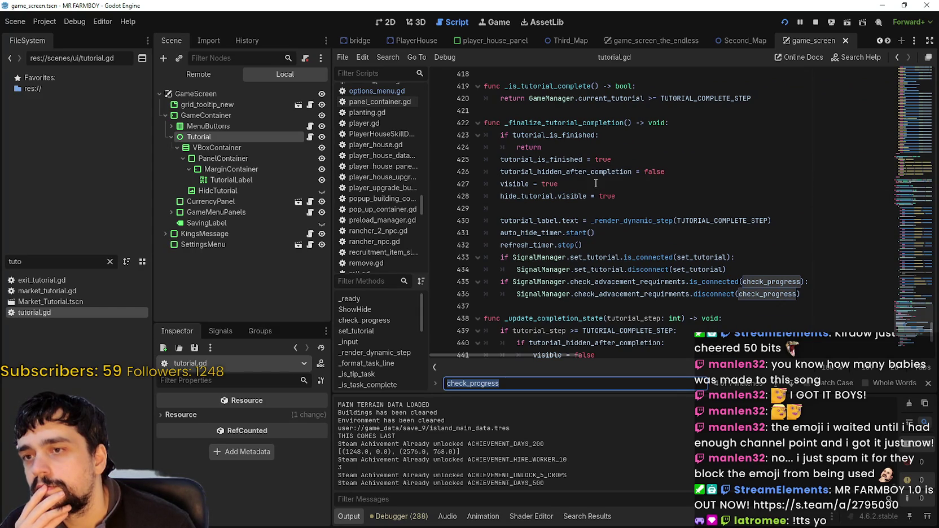
pyautogui.doubleClick(591, 171)
pyautogui.doubleClick(627, 331)
# Close the search bar and set a breakpoint on line 451, just after visible = true
pyautogui.scroll(-5, 559, 316)
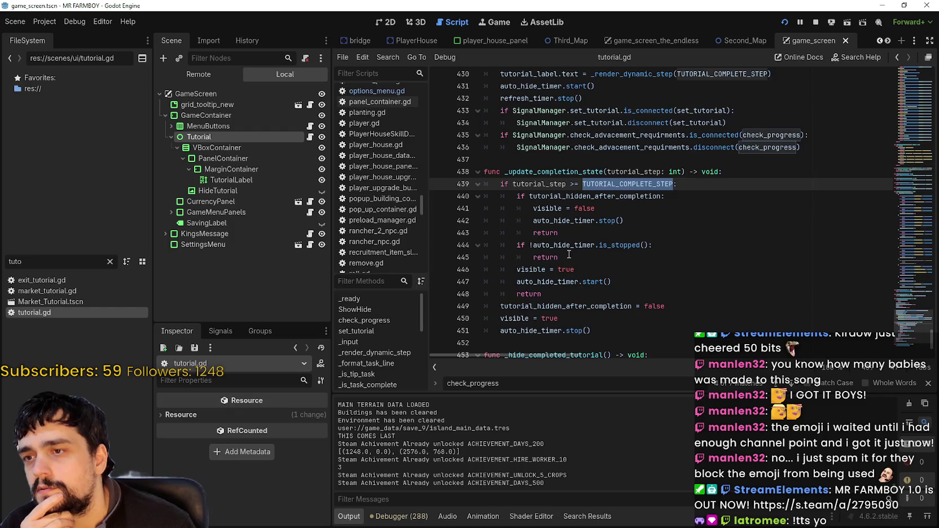
pyautogui.moveTo(500, 282); pyautogui.dragTo(599, 278)
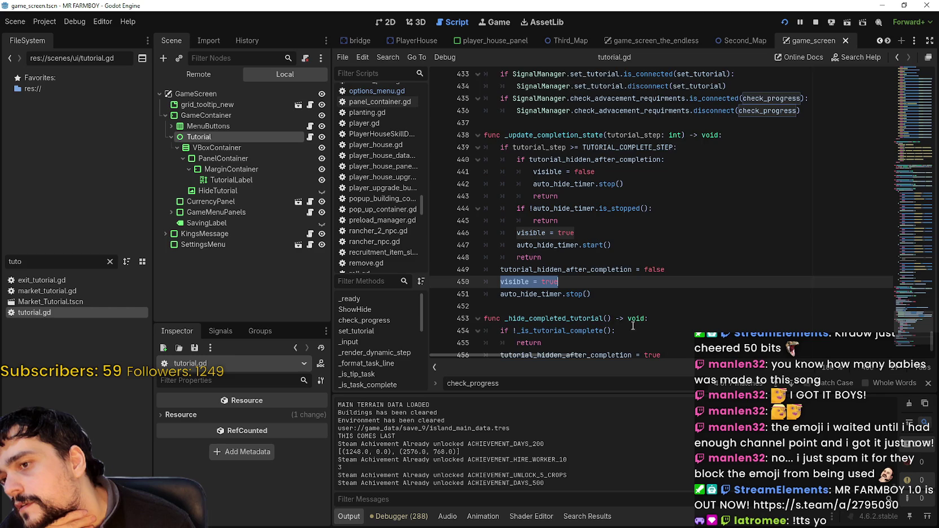
pyautogui.scroll(-1, 633, 326)
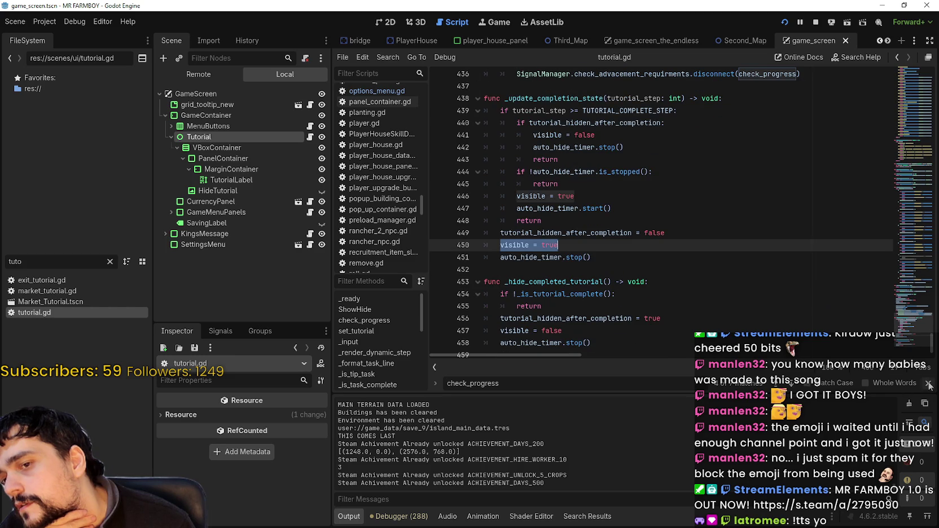
pyautogui.click(928, 385)
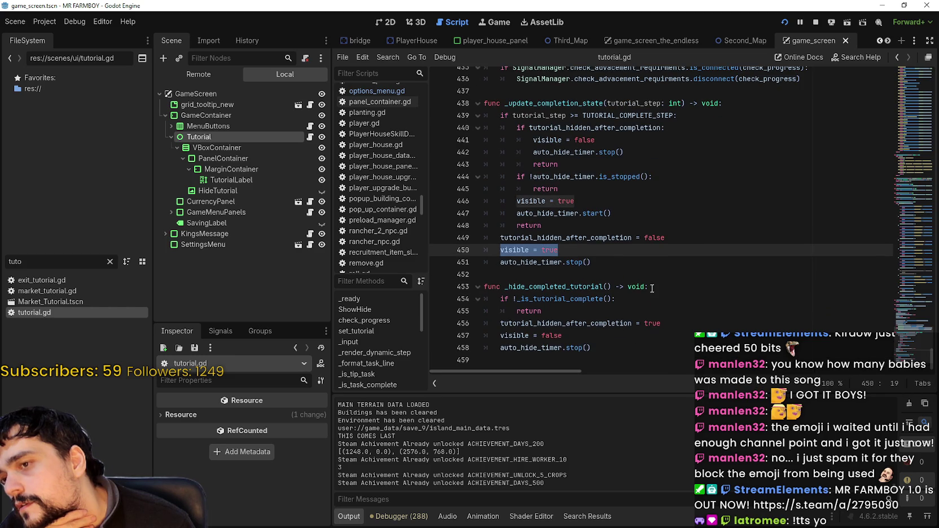
pyautogui.click(603, 251)
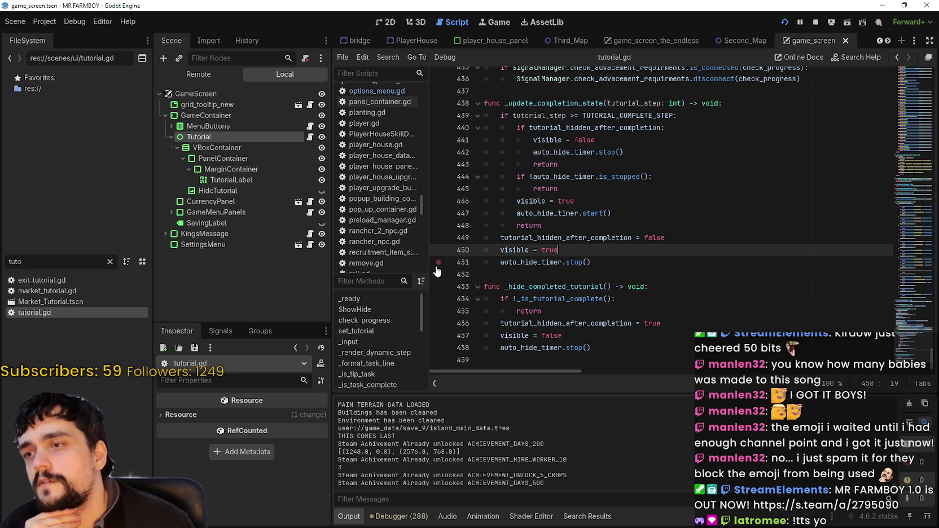
pyautogui.click(439, 263)
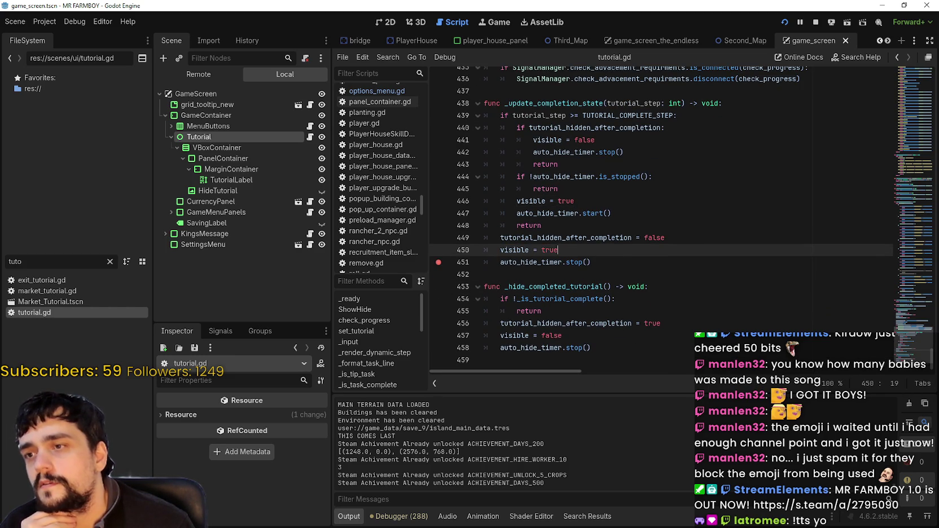
pyautogui.hotkey('alt', 'Tab')
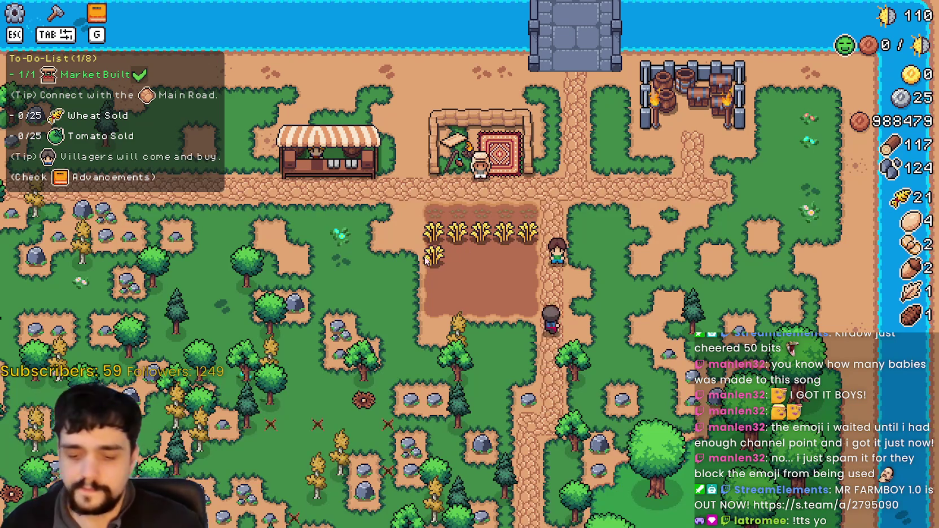
# Quit the game to the title screen and reload Save 9
pyautogui.press('Escape')
pyautogui.click(502, 326)
pyautogui.click(508, 222)
pyautogui.scroll(-5, 510, 284)
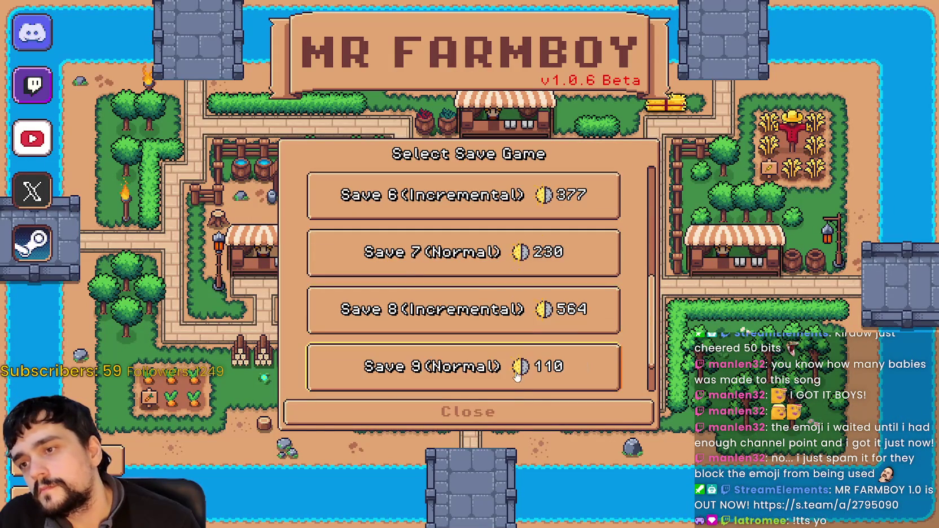
pyautogui.scroll(-1, 473, 263)
pyautogui.click(485, 316)
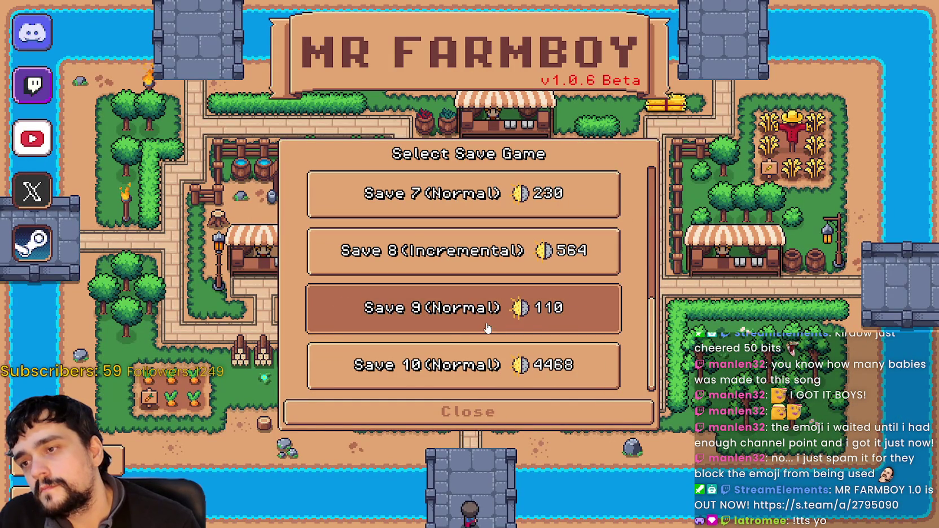
pyautogui.click(438, 321)
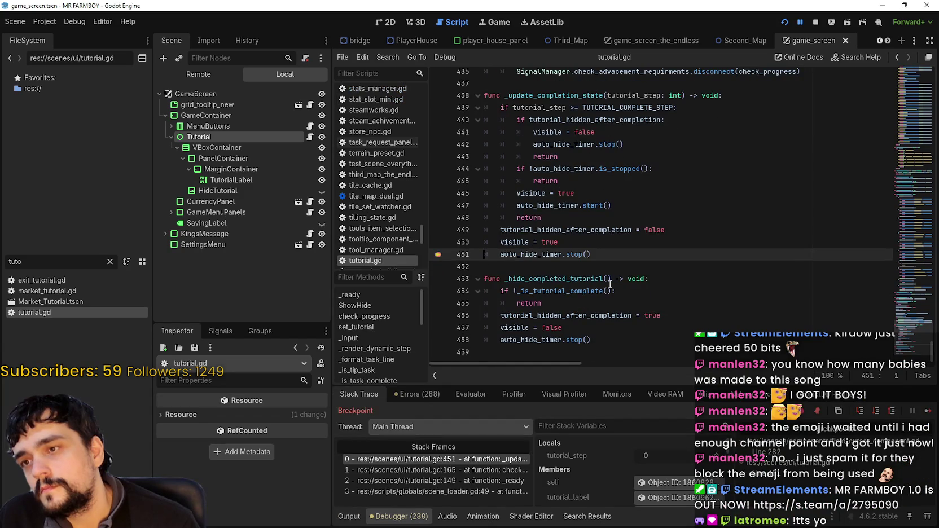
# Continue the debugger twice past the line 451 breakpoint
pyautogui.scroll(2, 610, 284)
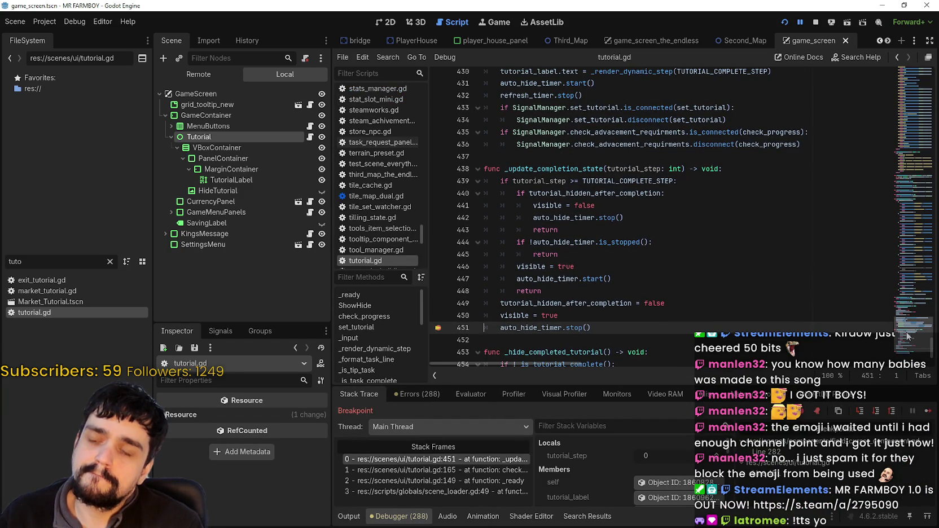
pyautogui.moveTo(907, 337)
pyautogui.mouseDown()
pyautogui.moveTo(904, 321)
pyautogui.moveTo(901, 371)
pyautogui.mouseUp()
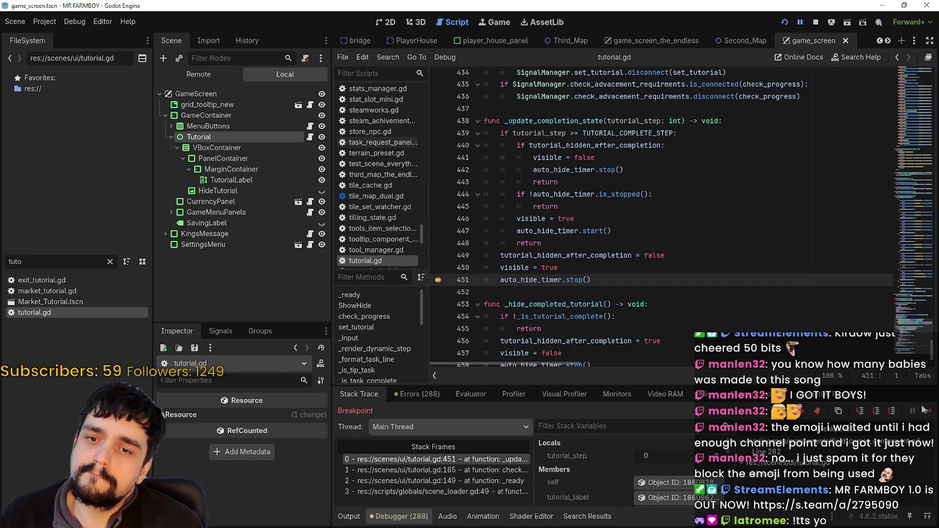
pyautogui.click(924, 409)
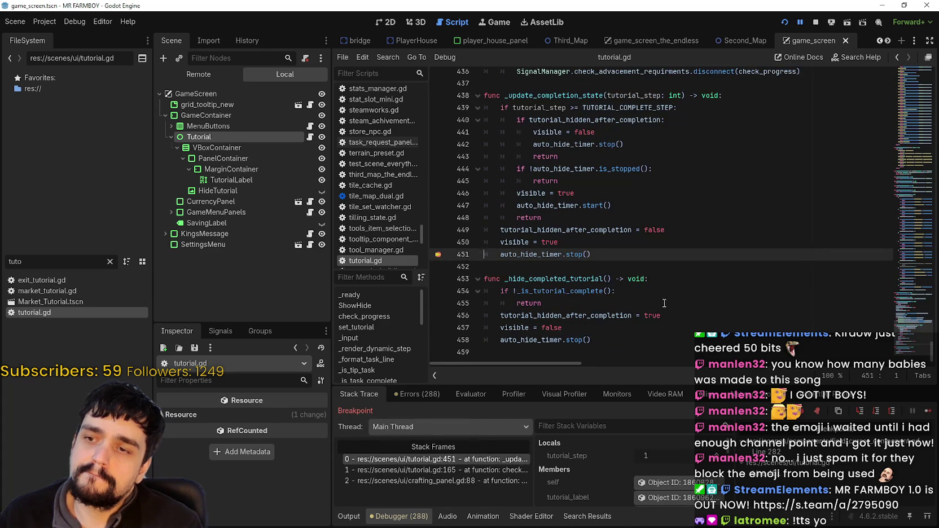
pyautogui.click(925, 411)
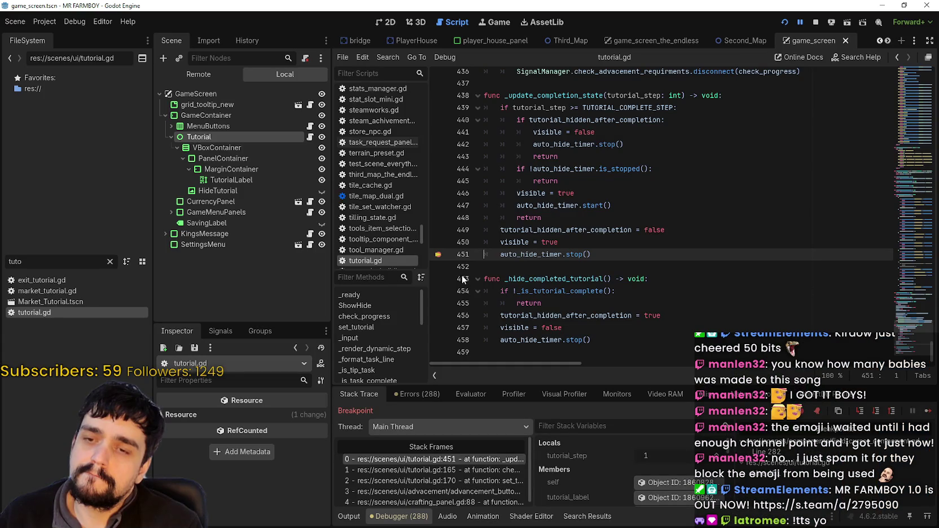
# Comment out visible = true on line 450 of tutorial.gd and save the script
pyautogui.moveTo(560, 242); pyautogui.dragTo(502, 242)
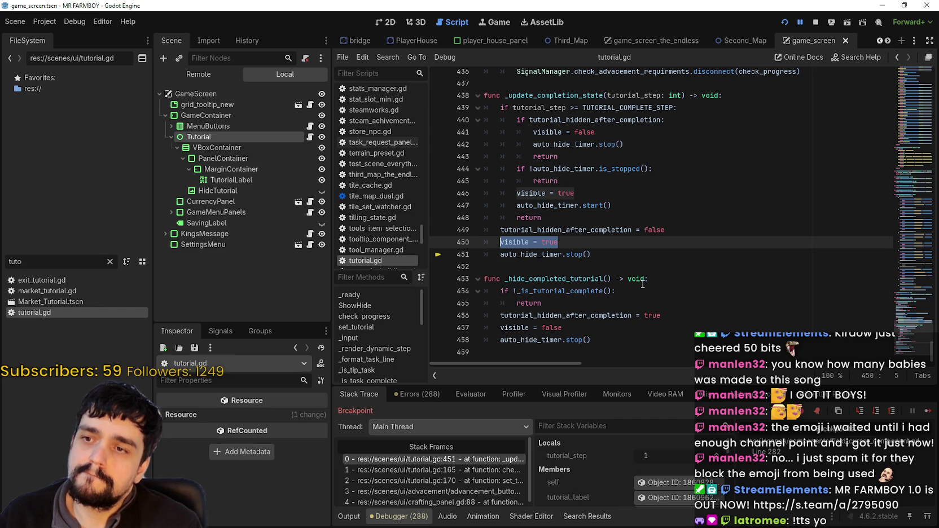
pyautogui.doubleClick(505, 242)
pyautogui.moveTo(506, 242)
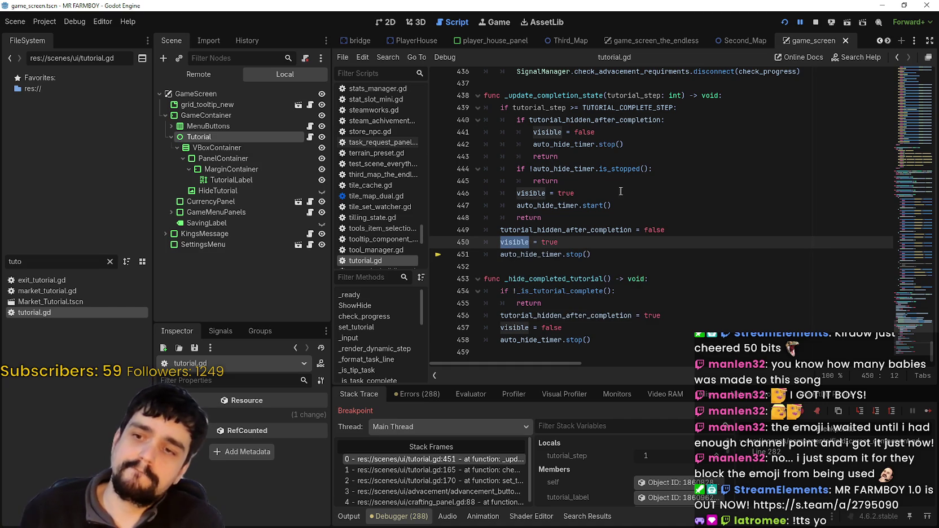
pyautogui.scroll(1, 583, 198)
pyautogui.click(501, 243)
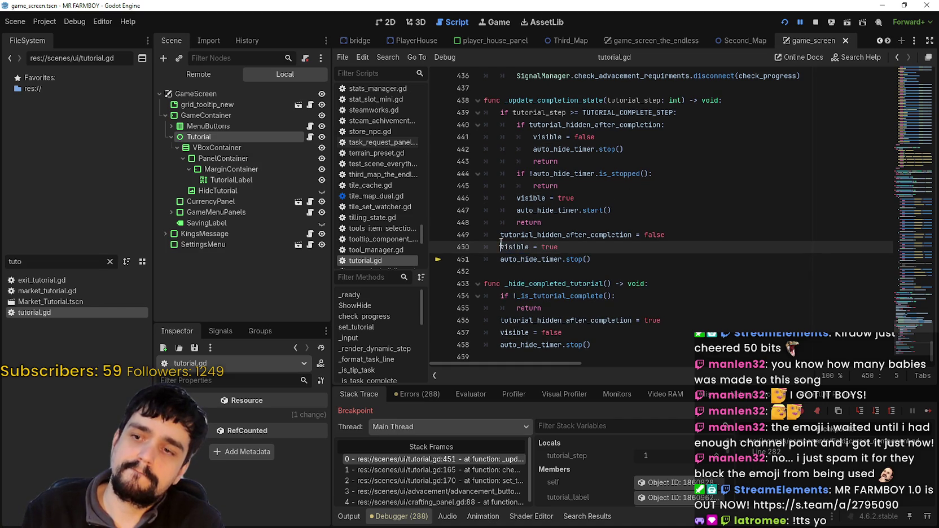
pyautogui.write('#')
pyautogui.click(566, 247)
pyautogui.hotkey('ctrl', 's')
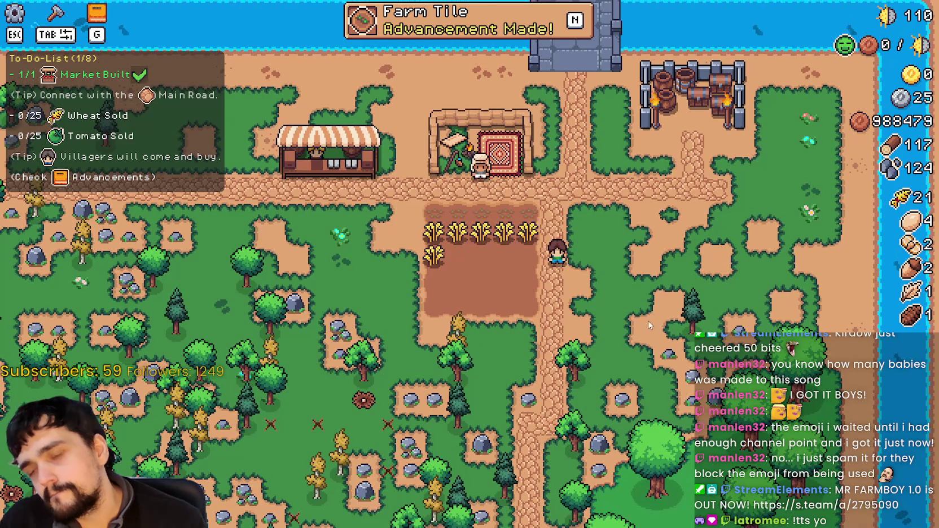
# Check the game's Options > Game settings, then close the menus
pyautogui.press('Escape')
pyautogui.click(472, 203)
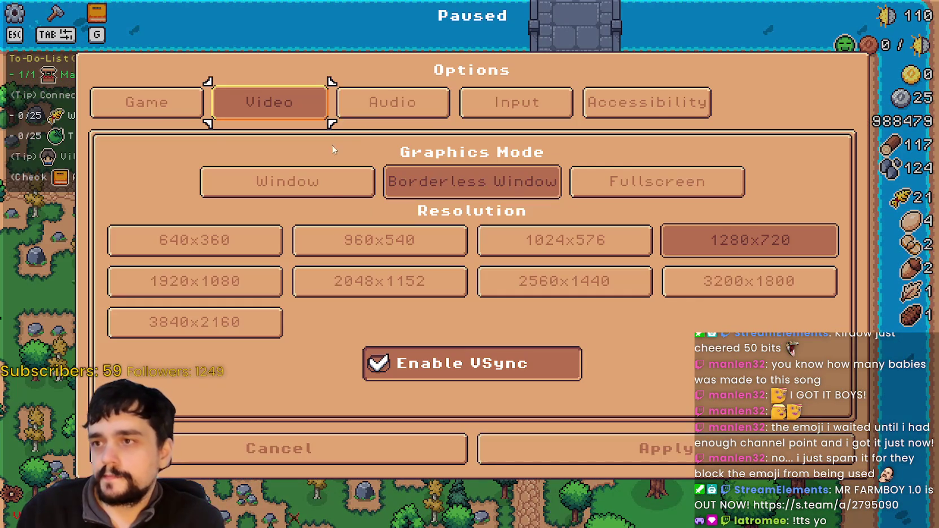
pyautogui.click(166, 109)
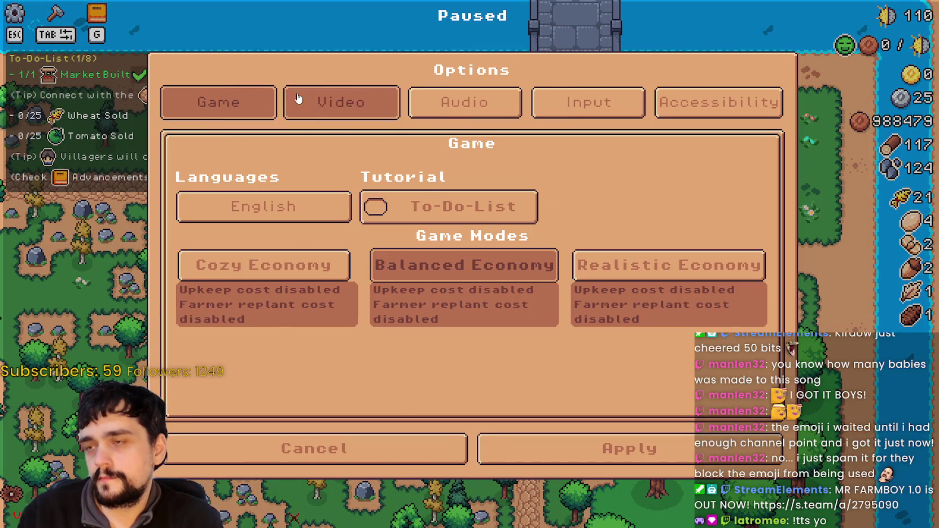
pyautogui.press('Escape')
pyautogui.press('Escape')
pyautogui.press('Escape')
pyautogui.press('Escape')
# Add a breakpoint on the hide() call at line 155 inside ShowHide
pyautogui.hotkey('alt', 'Tab')
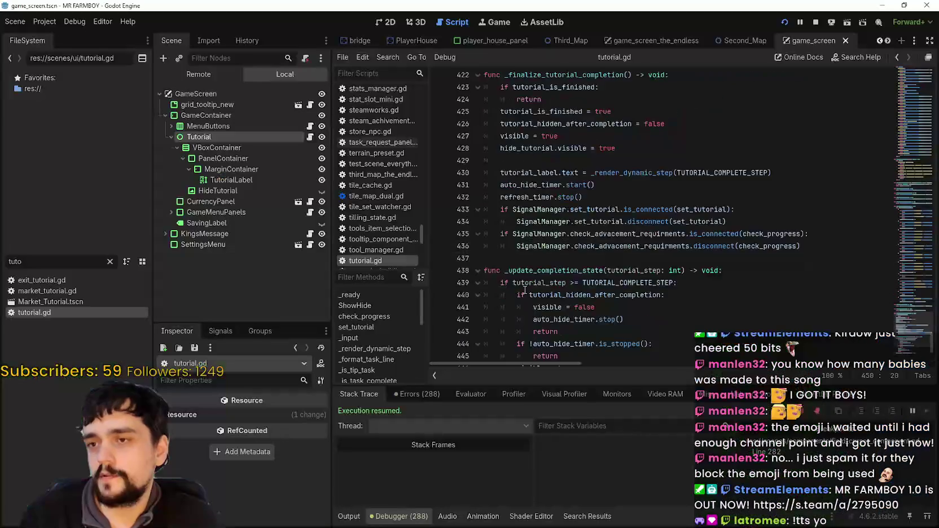
pyautogui.scroll(20, 926, 198)
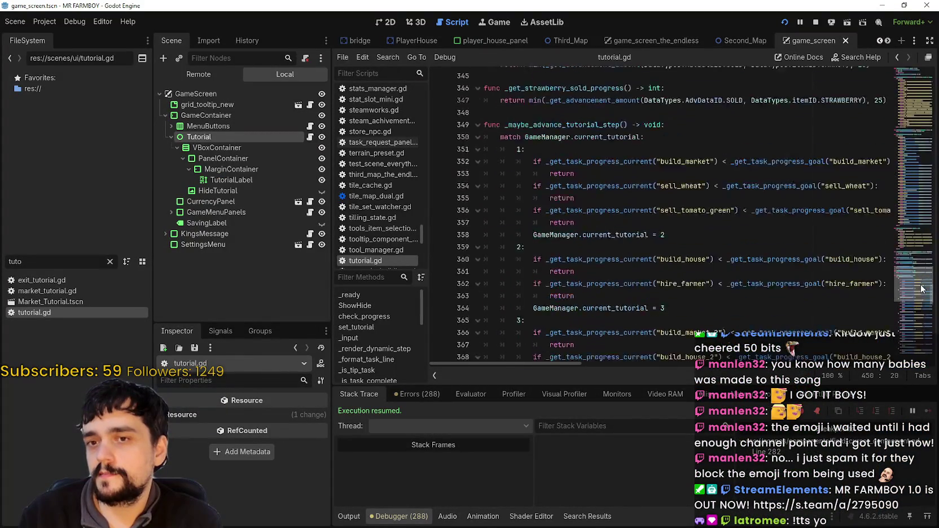
pyautogui.moveTo(926, 207)
pyautogui.mouseDown()
pyautogui.moveTo(935, 79)
pyautogui.moveTo(915, 119)
pyautogui.moveTo(907, 188)
pyautogui.moveTo(910, 170)
pyautogui.mouseUp()
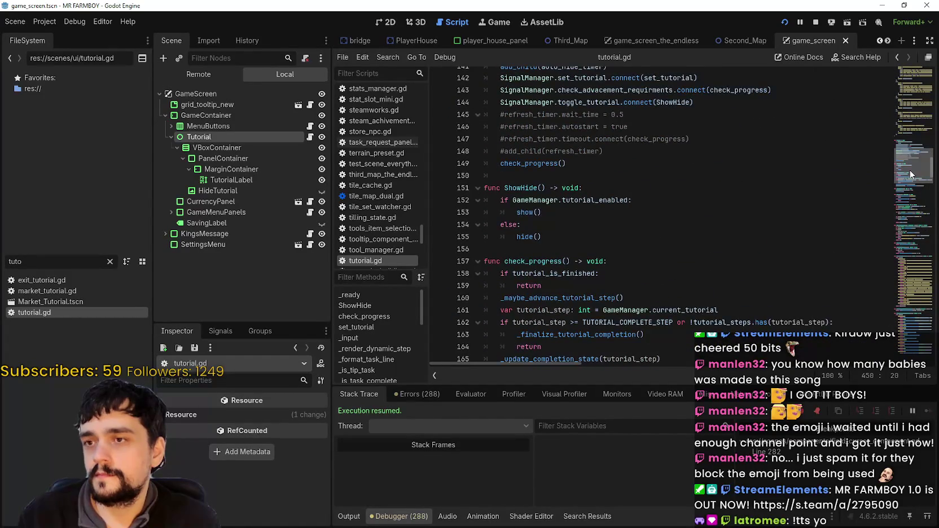
pyautogui.click(439, 236)
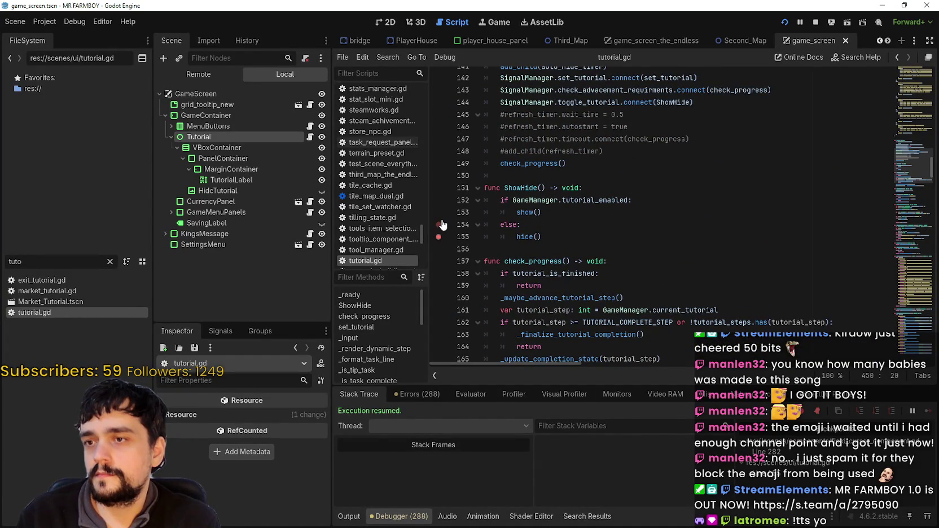
# Add a breakpoint on line 153's show() call, trigger the tutorial toggle, and resume past line 155
pyautogui.click(438, 213)
pyautogui.scroll(3, 451, 164)
pyautogui.scroll(1, 455, 168)
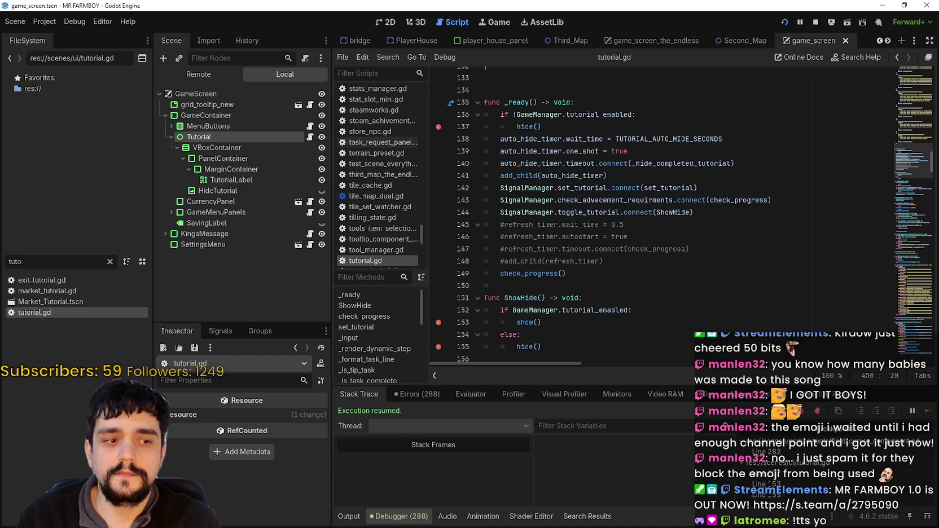
pyautogui.hotkey('alt', 'Tab')
pyautogui.press('Escape')
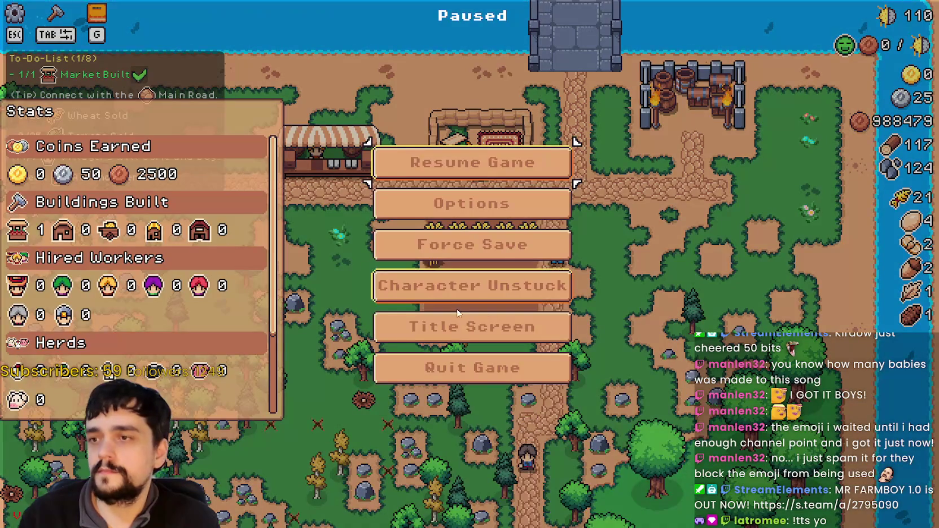
pyautogui.press('Escape')
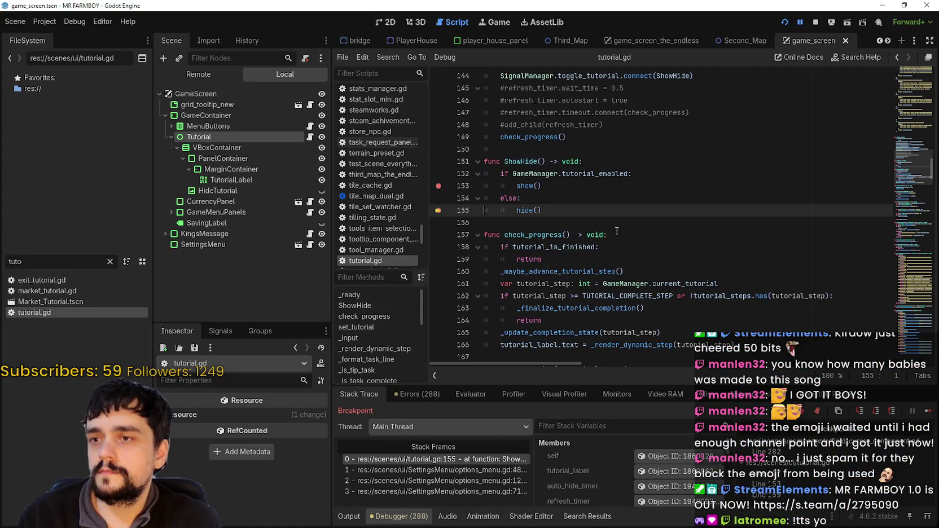
pyautogui.click(926, 413)
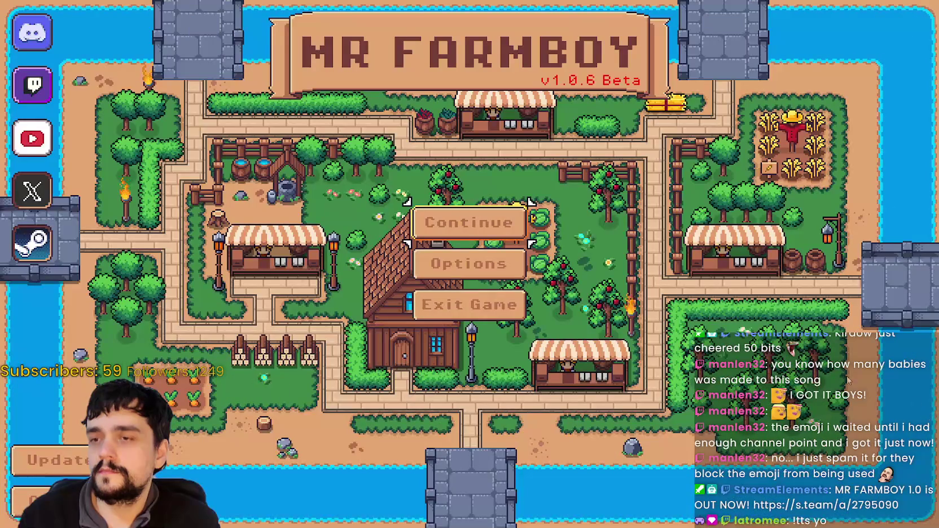
pyautogui.hotkey('alt', 'Tab')
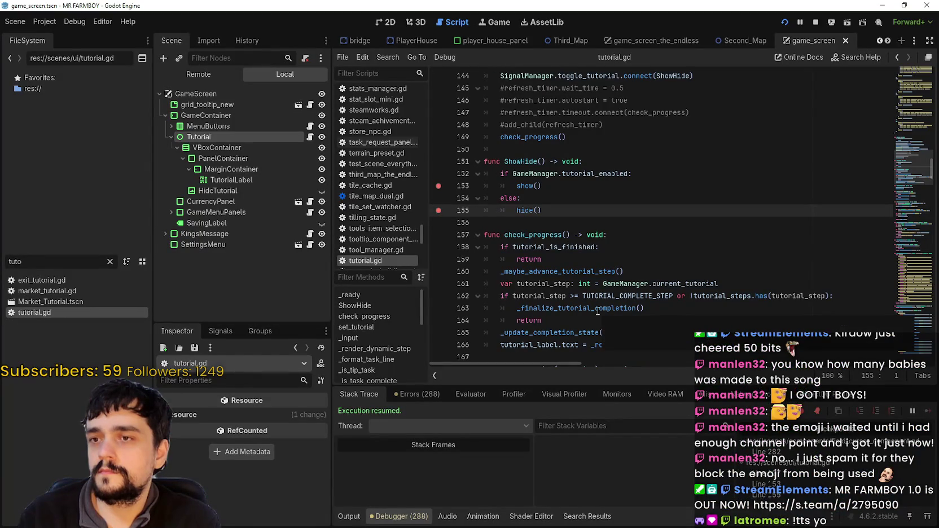
# Load a saved game from Continue and resume the debugger from the _ready breakpoint
pyautogui.hotkey('alt', 'Tab')
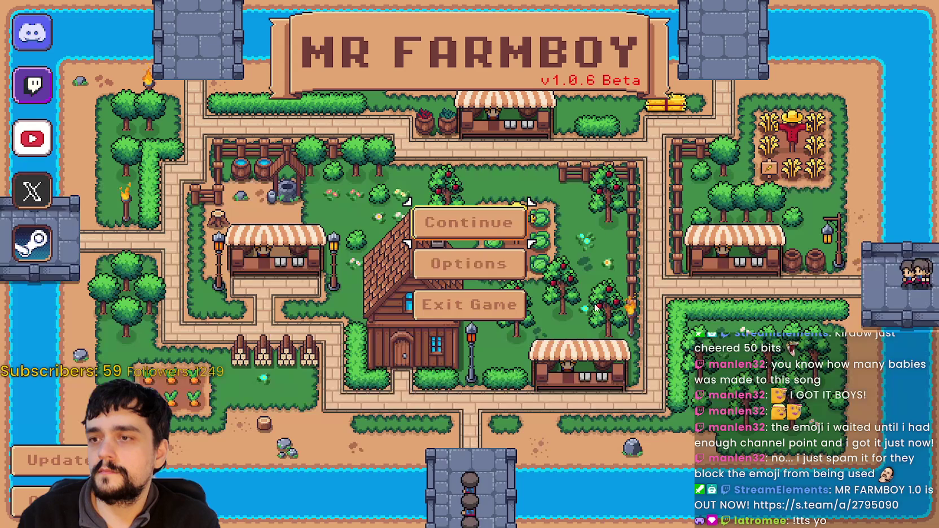
pyautogui.click(469, 222)
pyautogui.scroll(-3, 510, 320)
pyautogui.scroll(-3, 510, 319)
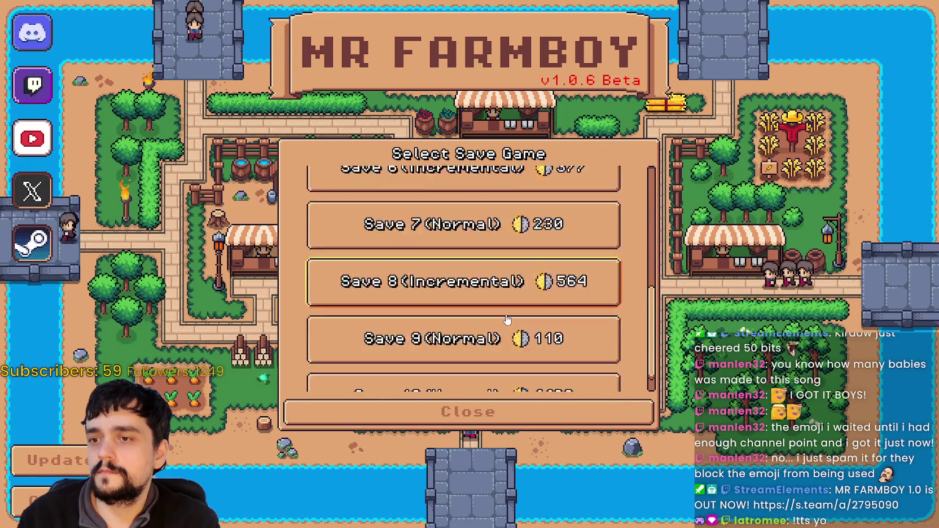
pyautogui.click(509, 314)
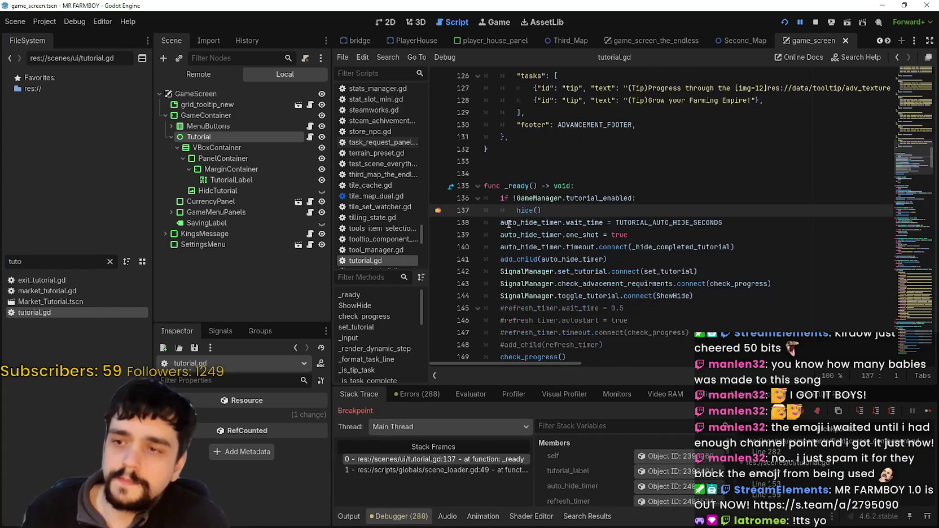
pyautogui.click(927, 411)
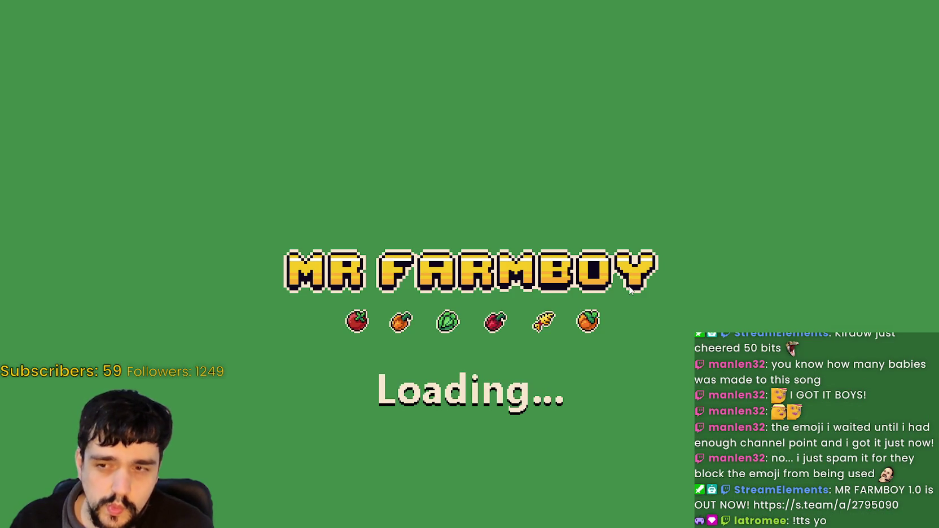
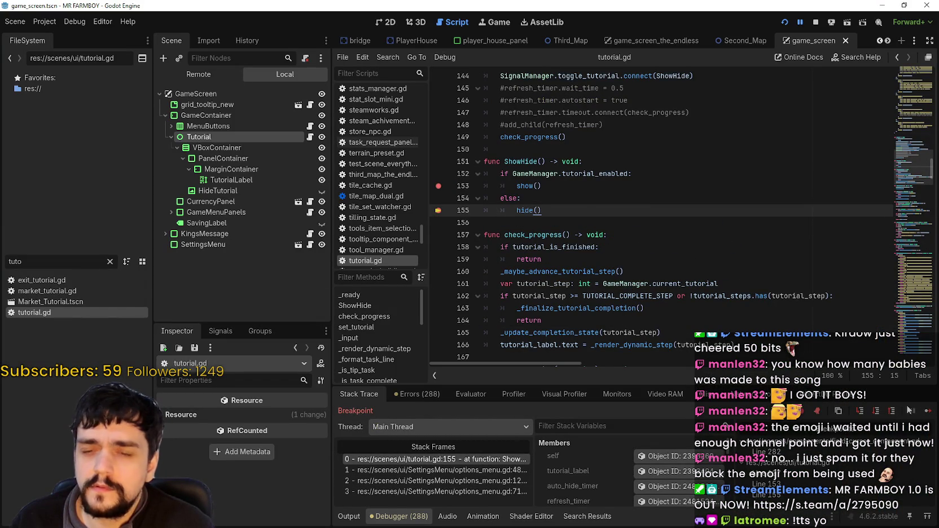
# Resume the debugged game, tick Tutorial under Options > Game past the breakpoint, and apply it
pyautogui.click(933, 413)
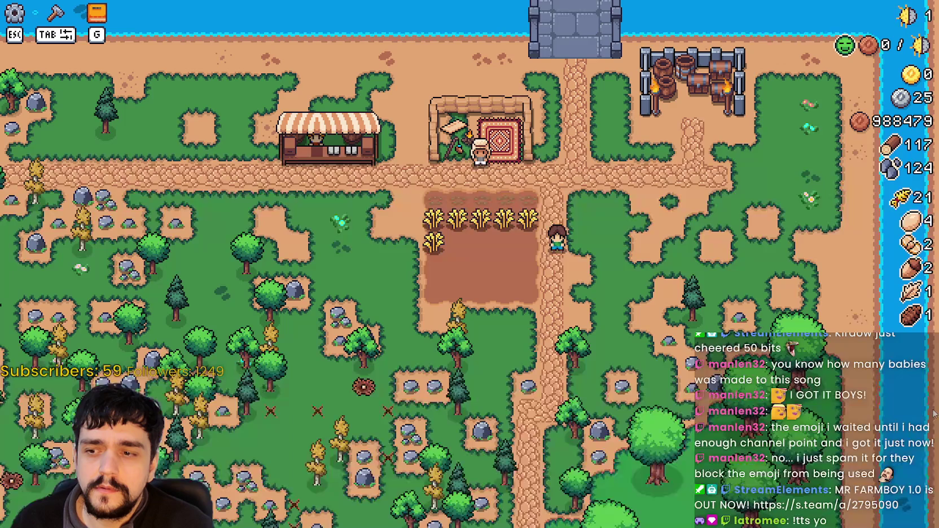
pyautogui.press('Escape')
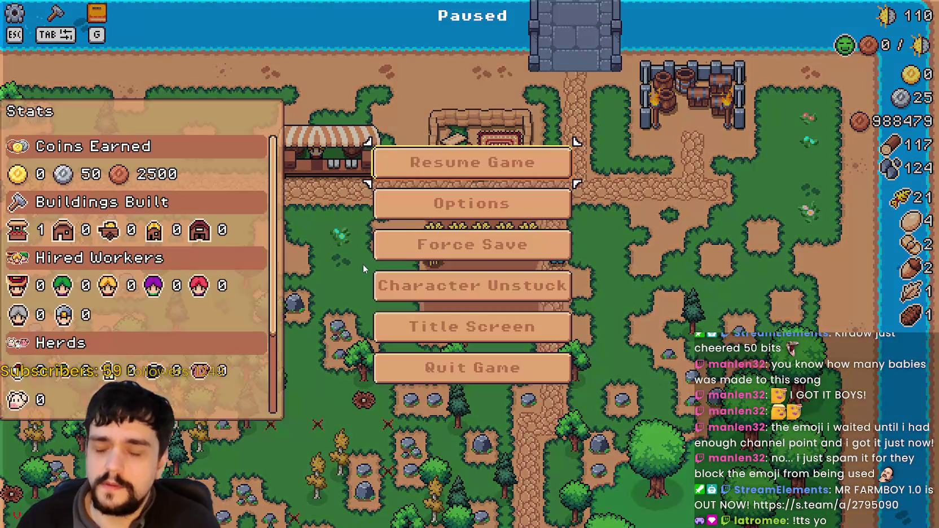
pyautogui.click(469, 204)
pyautogui.click(460, 103)
pyautogui.click(243, 115)
pyautogui.click(389, 207)
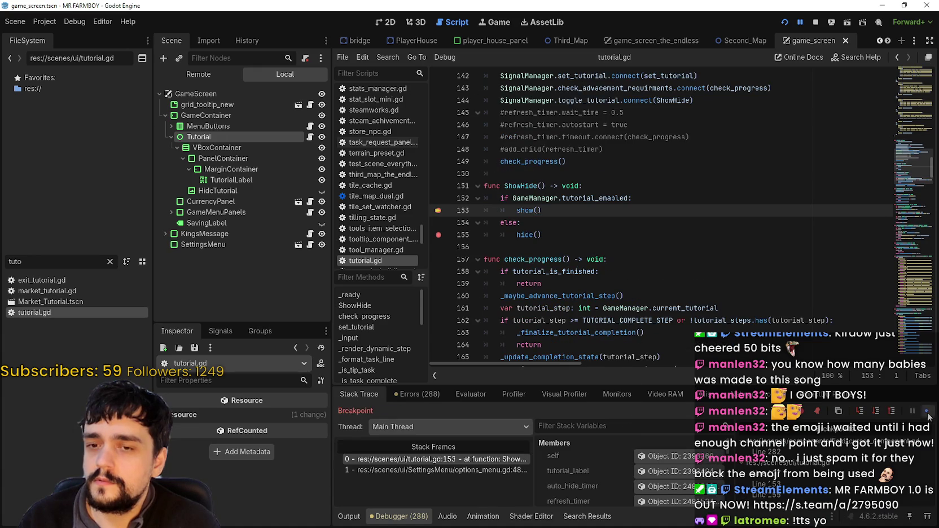
pyautogui.click(928, 412)
pyautogui.click(628, 446)
# Return the game to the MR FARMBOY title screen from the pause menu
pyautogui.press('Escape')
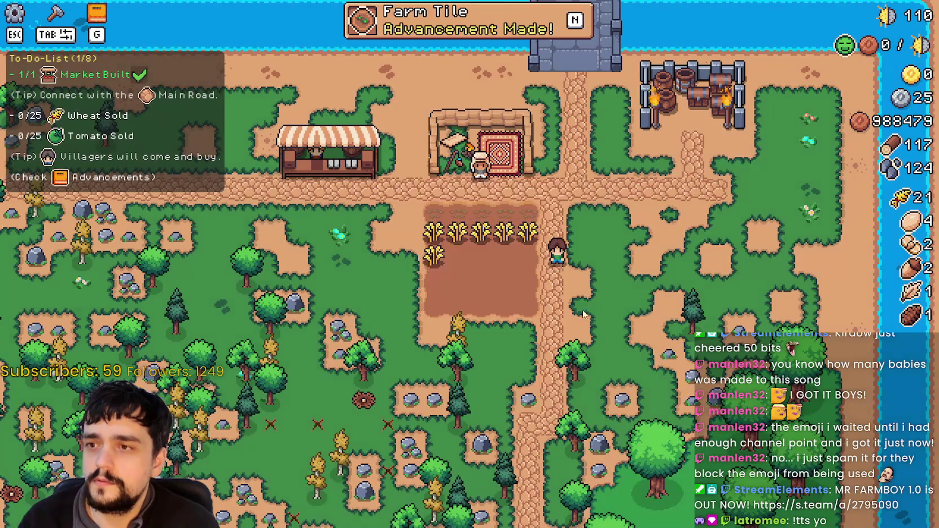
pyautogui.press('Escape')
pyautogui.click(497, 326)
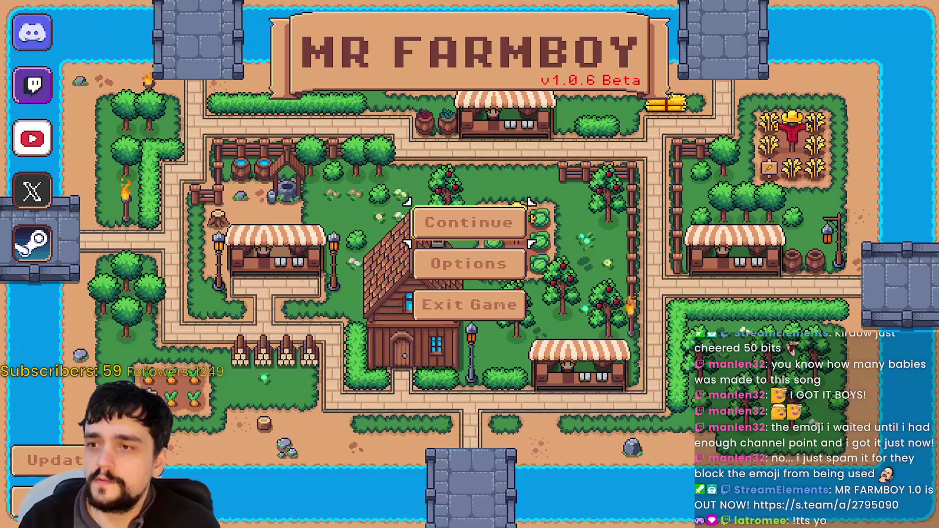
# Load Save 9 from the title screen's saved games list
pyautogui.click(468, 223)
pyautogui.scroll(-6, 508, 242)
pyautogui.click(471, 308)
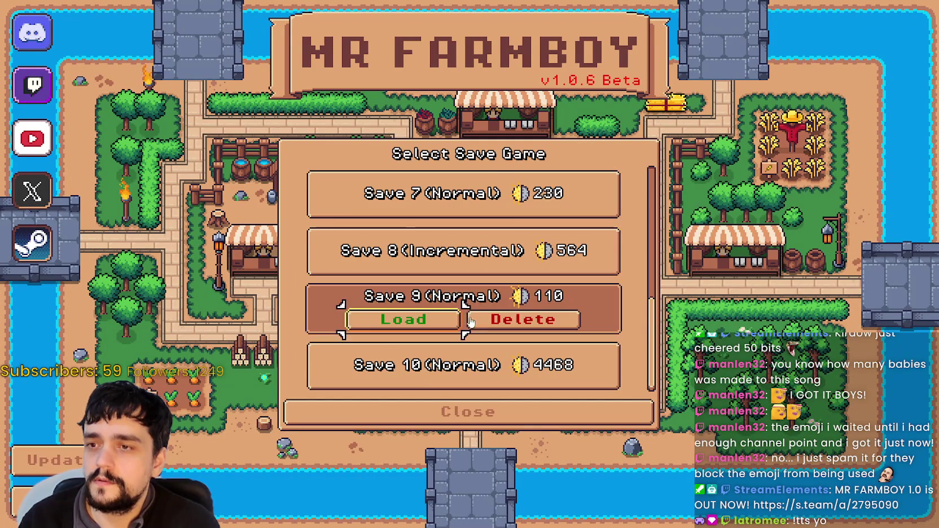
pyautogui.click(469, 320)
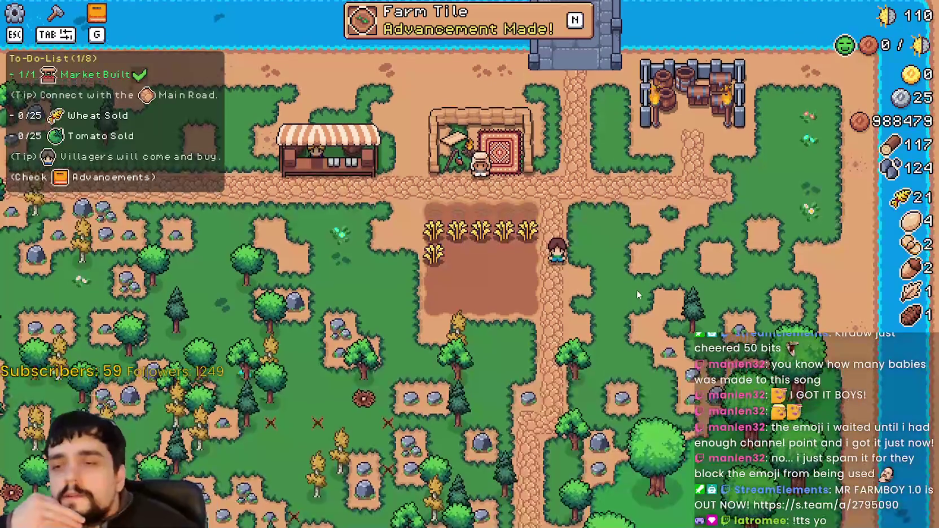
pyautogui.scroll(2, 575, 276)
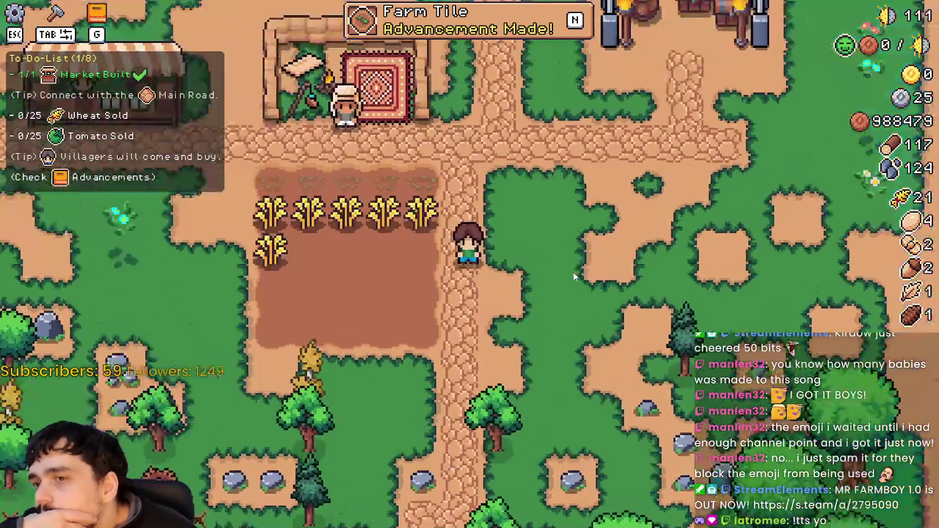
pyautogui.scroll(-5, 561, 274)
pyautogui.scroll(5, 277, 173)
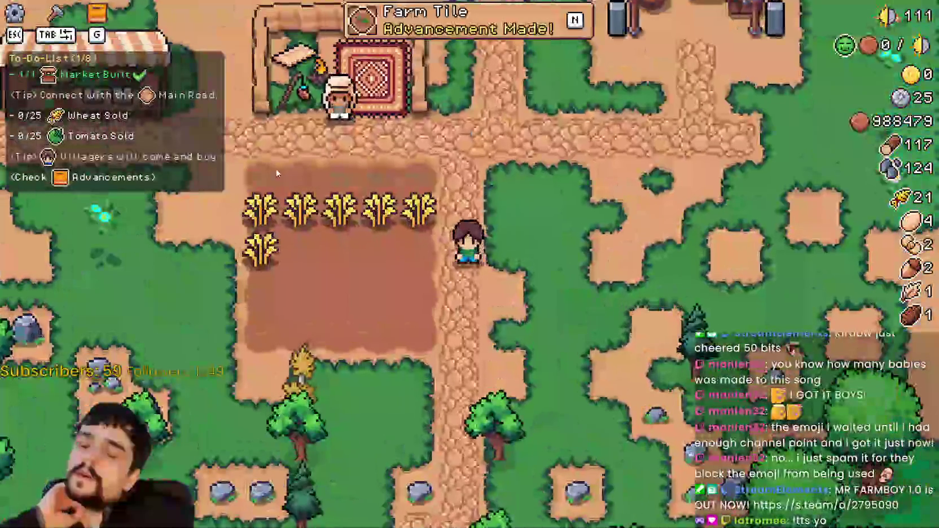
pyautogui.scroll(-4, 277, 173)
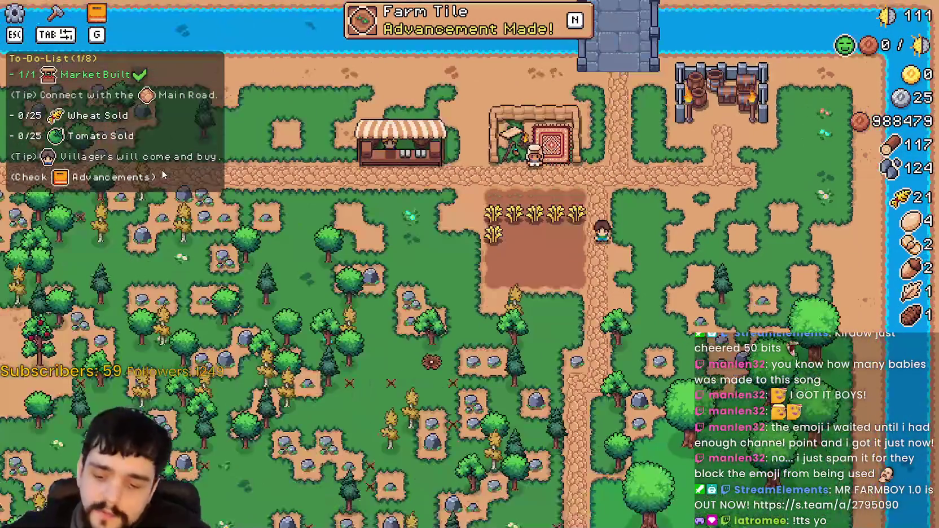
# Check the To-Do-List tutorial is ticked in the pause menu's Game options, then switch to Steam
pyautogui.press('Escape')
pyautogui.click(472, 204)
pyautogui.click(219, 102)
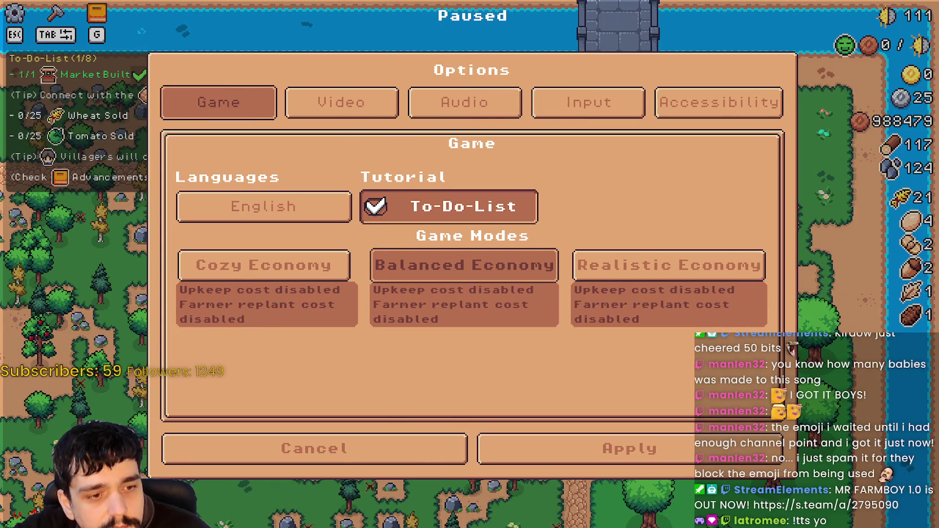
pyautogui.hotkey('alt', 'Tab')
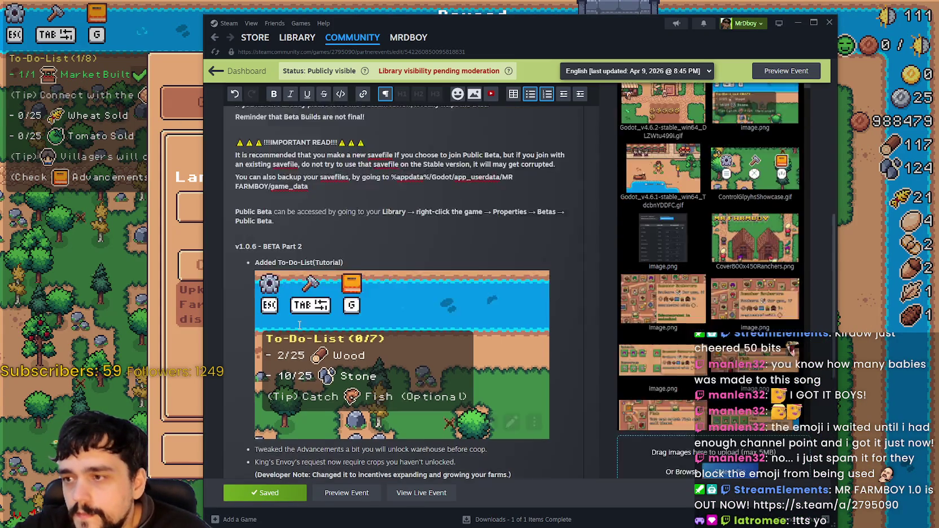
# Add the bullet 'Can be Shown/Hidden from Settings > Game > Tutorial.' under the To-Do-List entry
pyautogui.scroll(-3, 296, 316)
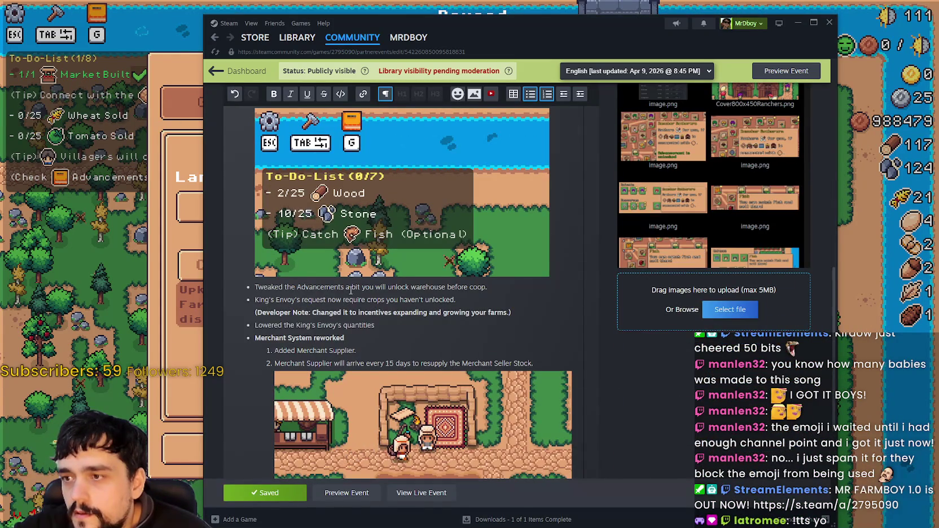
pyautogui.scroll(3, 351, 290)
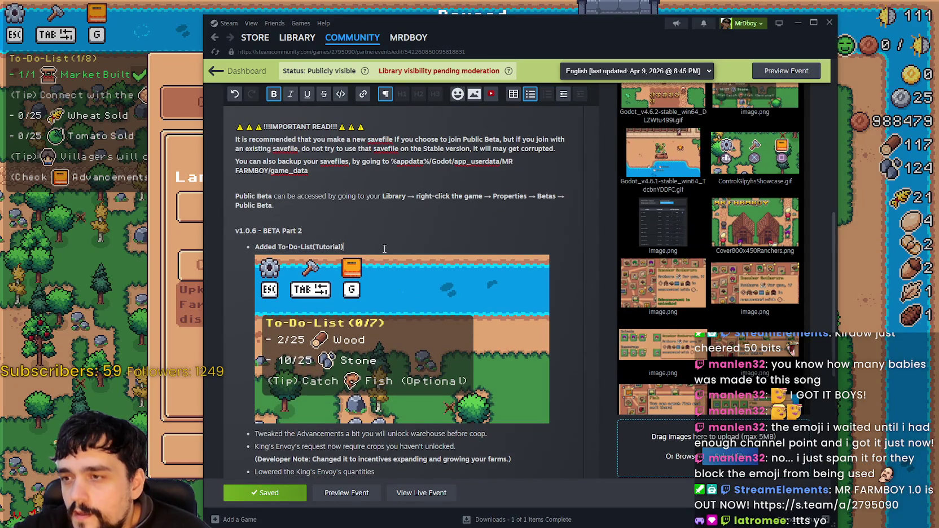
pyautogui.press('Return')
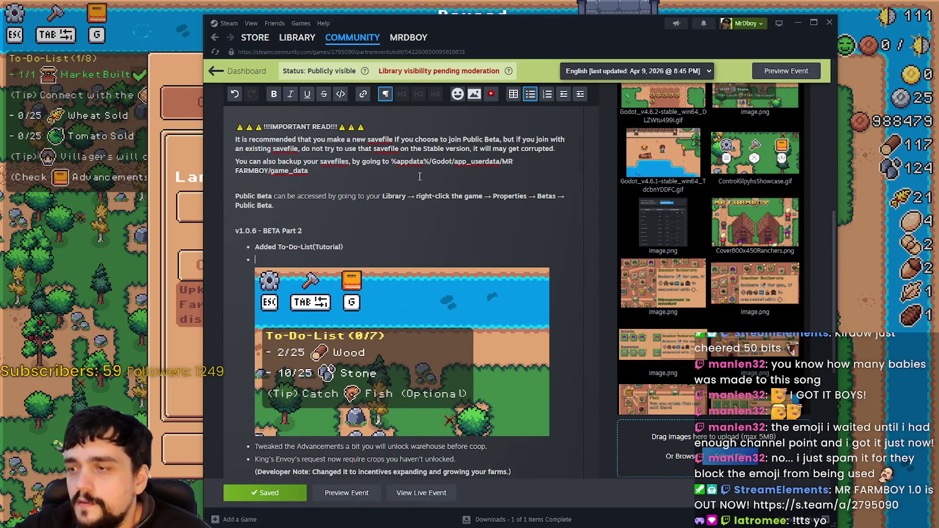
pyautogui.write('Can behi')
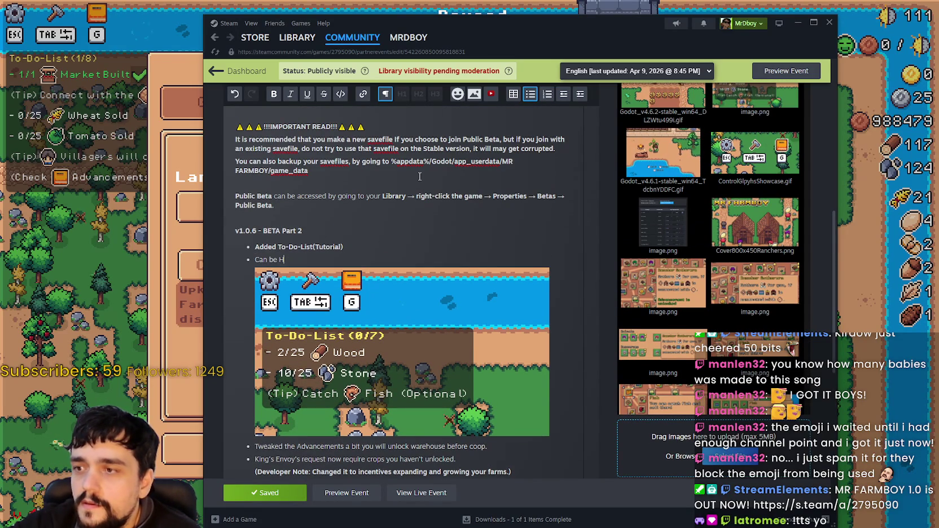
pyautogui.write('idden from Settings >')
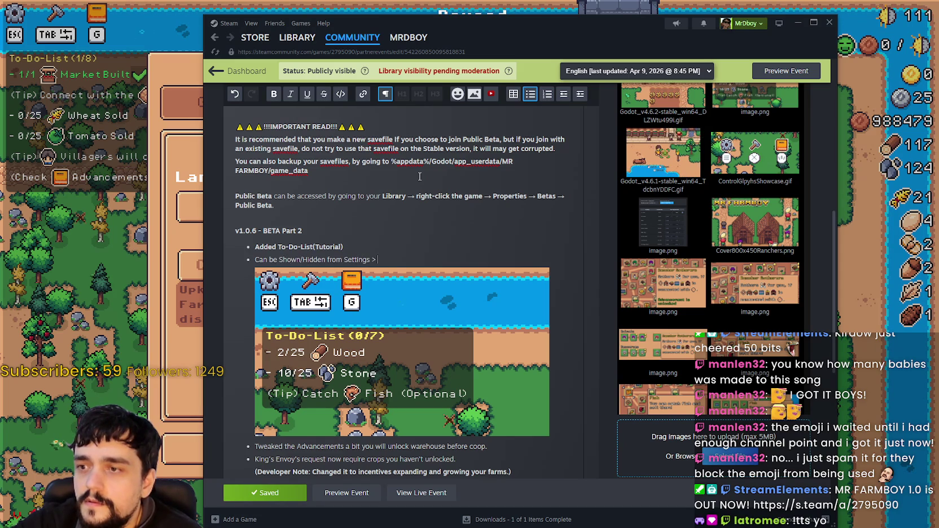
pyautogui.write('Game >')
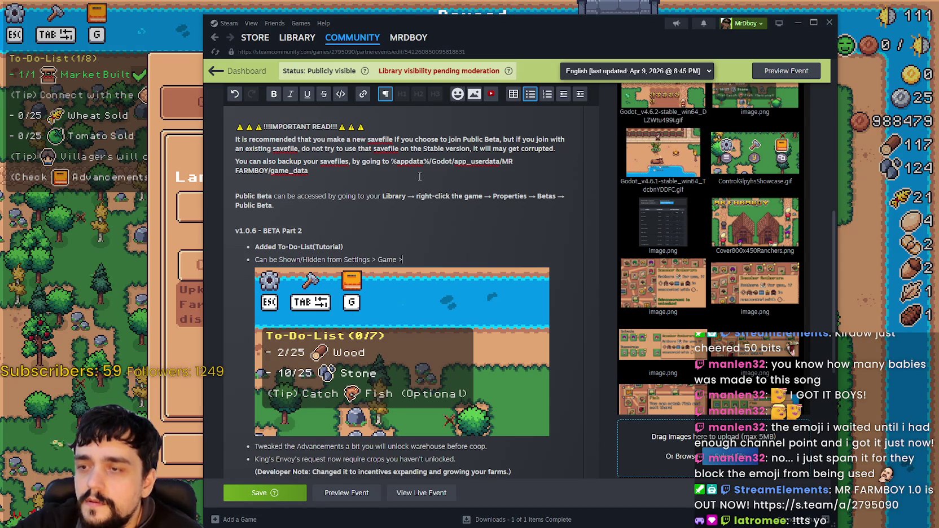
pyautogui.write(' Tutorial')
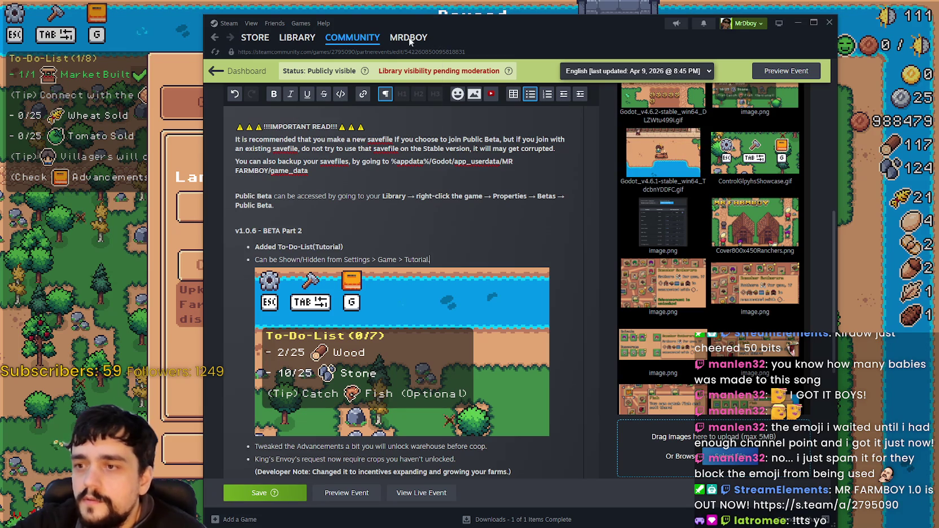
pyautogui.write('.')
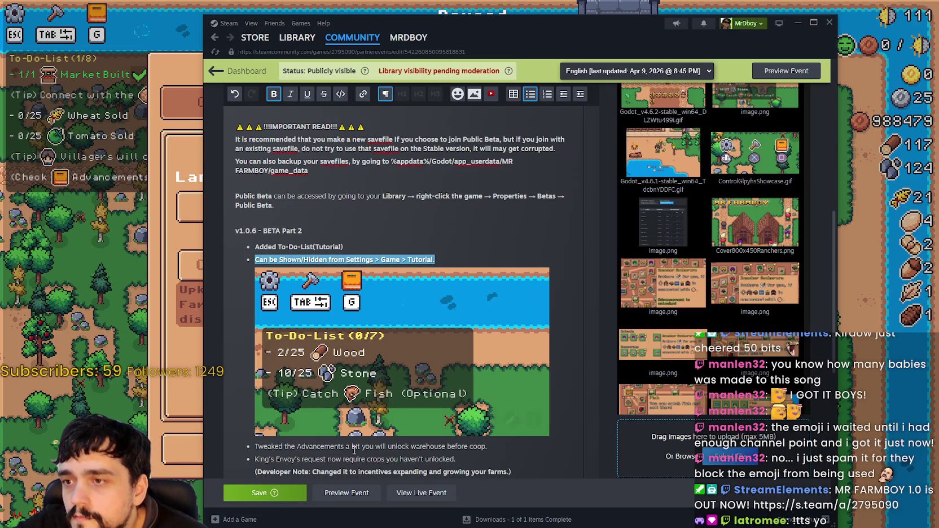
# Save the patch-notes event despite the missing-artwork warning and return to the game
pyautogui.click(261, 492)
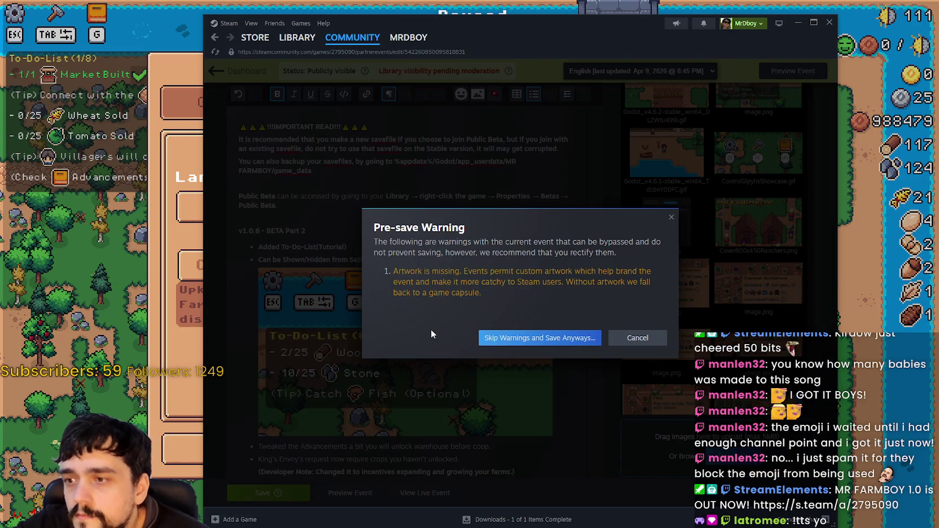
pyautogui.click(536, 338)
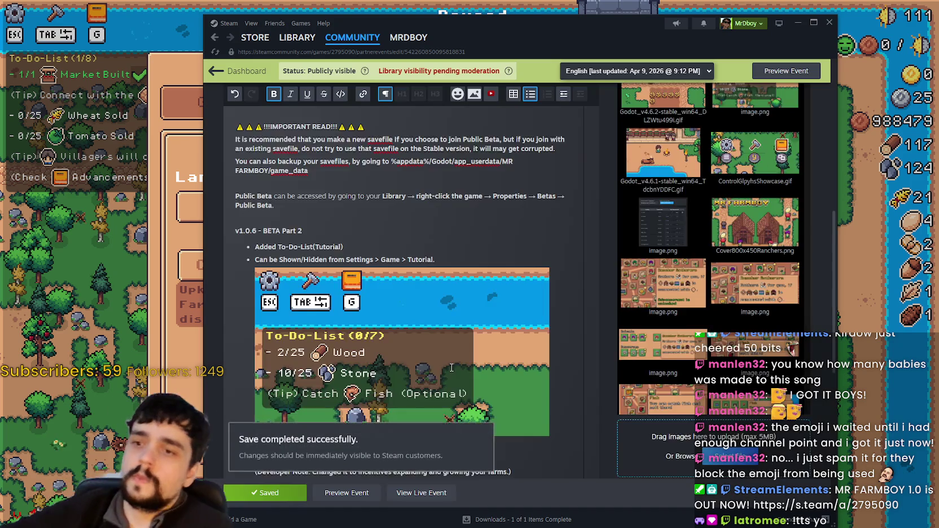
pyautogui.scroll(-3, 455, 364)
pyautogui.scroll(-3, 455, 364)
pyautogui.scroll(3, 675, 334)
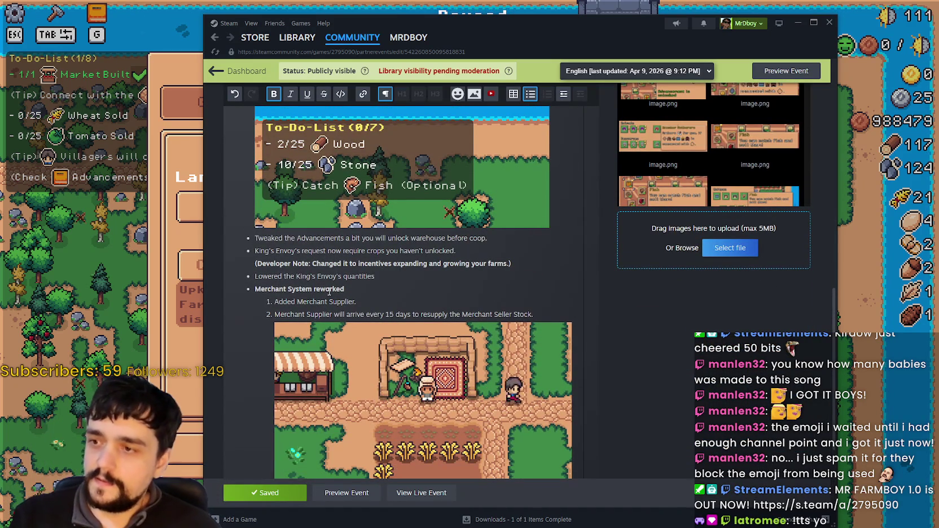
pyautogui.scroll(-1, 272, 281)
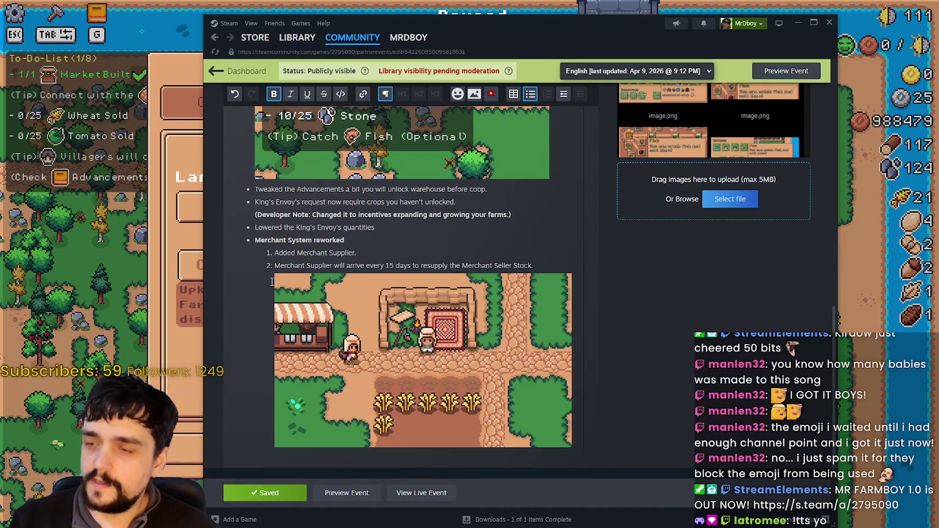
pyautogui.scroll(-2, 433, 281)
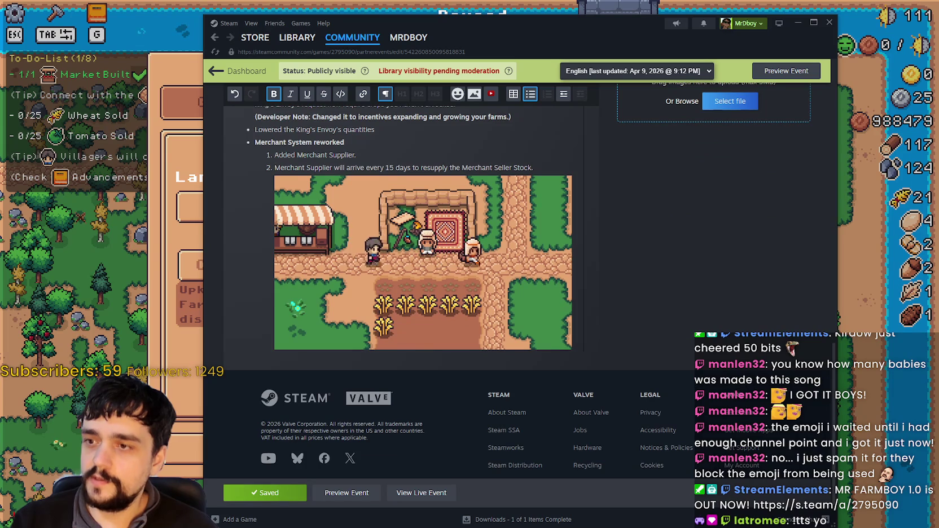
pyautogui.click(162, 272)
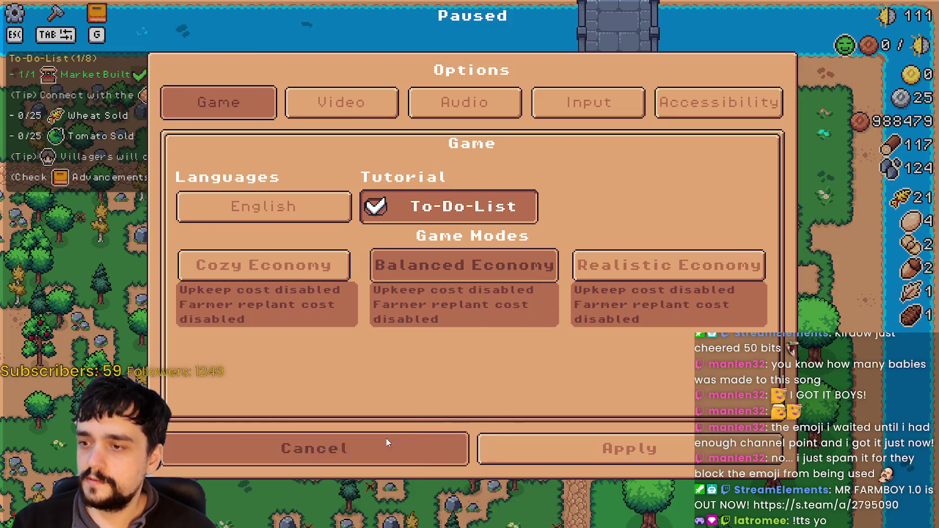
# Cancel the Options dialog and resume play
pyautogui.click(385, 437)
pyautogui.press('Escape')
pyautogui.scroll(5, 571, 265)
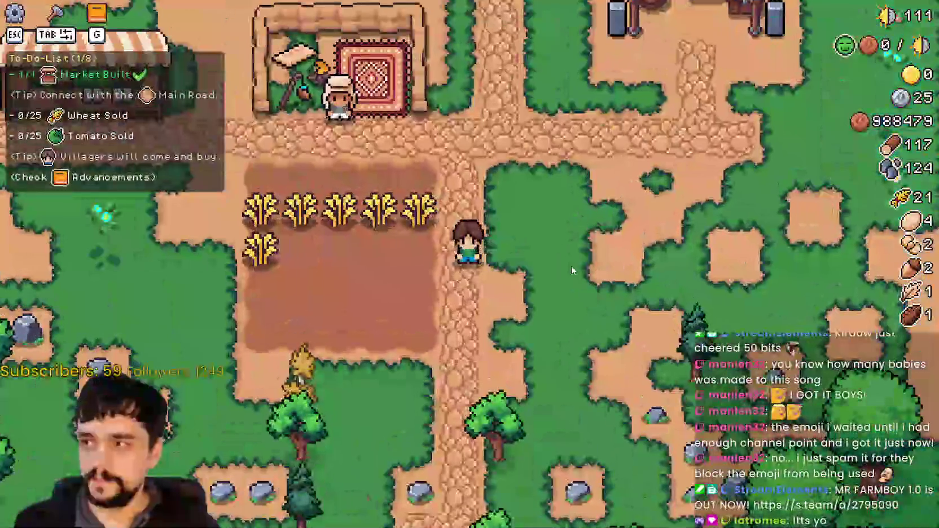
pyautogui.scroll(-5, 571, 266)
pyautogui.scroll(3, 569, 261)
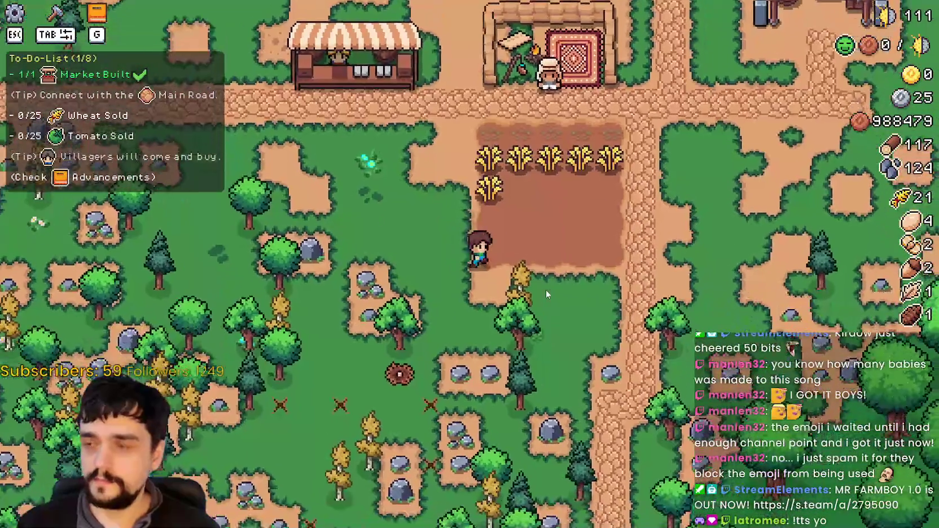
# Chop trees to raise wood to 123, then open the Crafting panel and pause
pyautogui.press('d')
pyautogui.press('s')
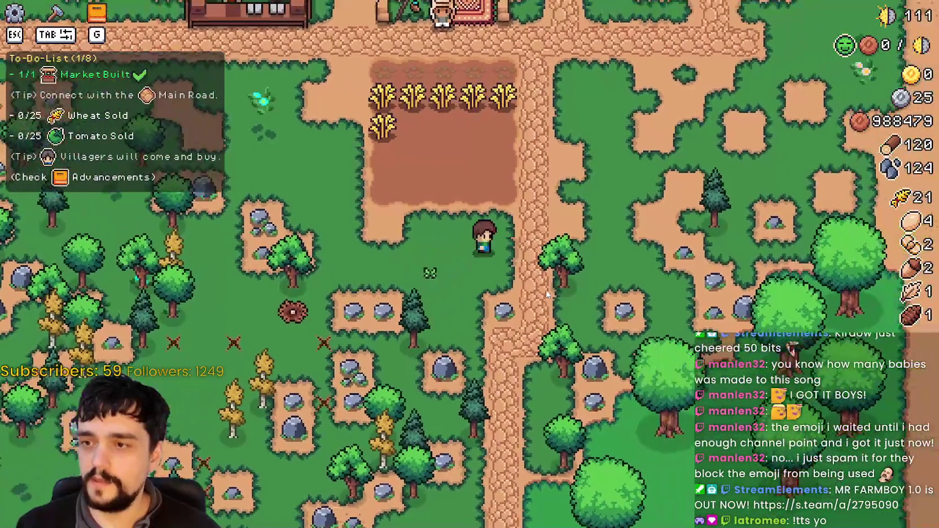
pyautogui.press('d')
pyautogui.press('w')
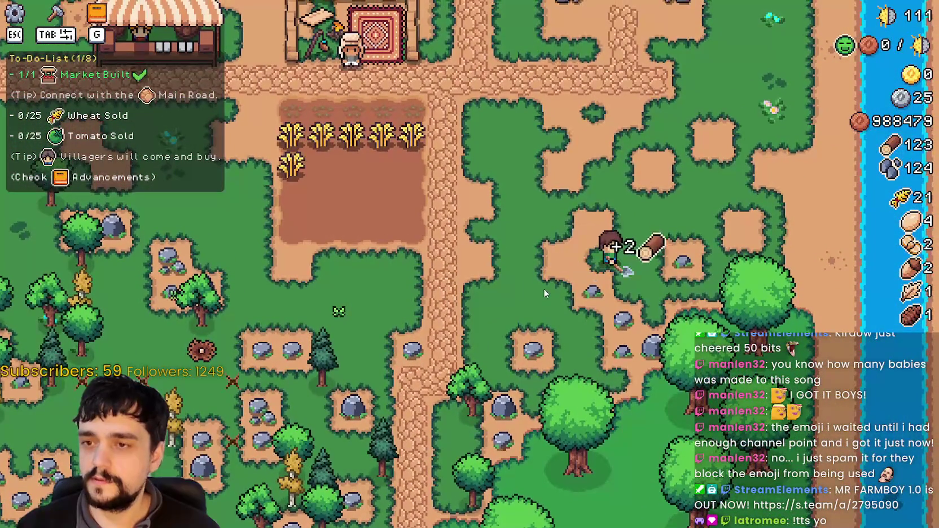
pyautogui.press('a')
pyautogui.press('w')
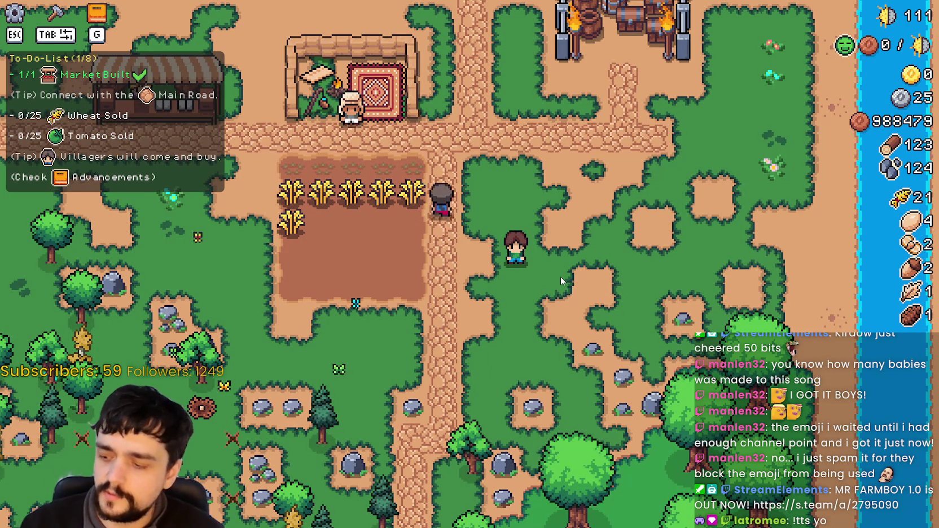
pyautogui.press('Tab')
pyautogui.press('Tab')
pyautogui.press('Escape')
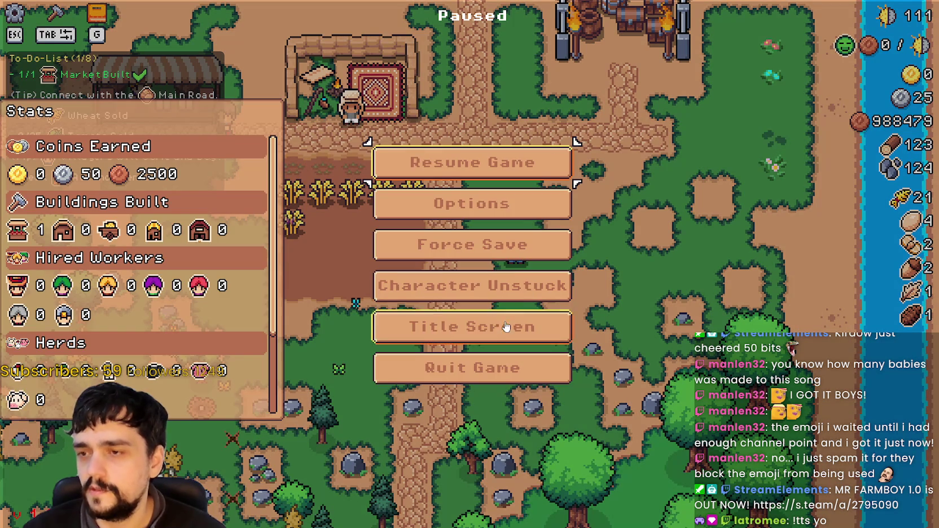
# Return to the title screen and inspect saved games 6 through 10
pyautogui.click(506, 326)
pyautogui.click(474, 221)
pyautogui.scroll(-3, 502, 300)
pyautogui.scroll(-3, 502, 300)
pyautogui.scroll(2, 559, 304)
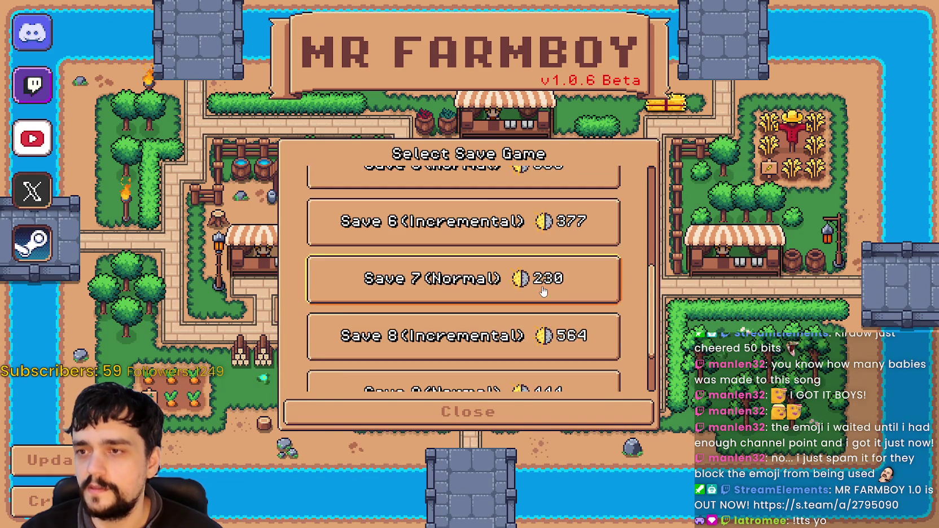
pyautogui.click(542, 291)
pyautogui.scroll(2, 543, 292)
pyautogui.click(543, 282)
pyautogui.scroll(-4, 559, 328)
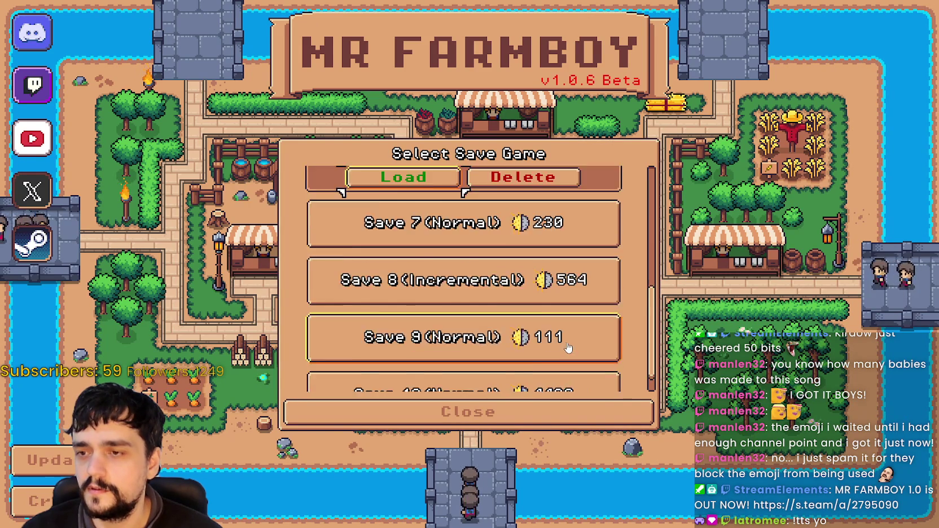
pyautogui.scroll(-1, 568, 348)
pyautogui.click(552, 243)
pyautogui.click(559, 307)
pyautogui.scroll(2, 575, 367)
pyautogui.scroll(5, 574, 368)
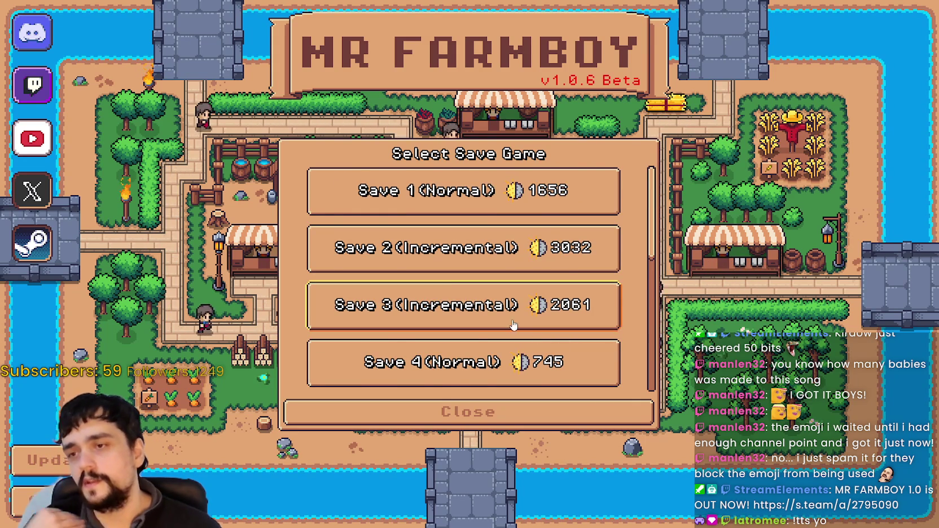
pyautogui.scroll(-1, 513, 326)
pyautogui.scroll(1, 519, 316)
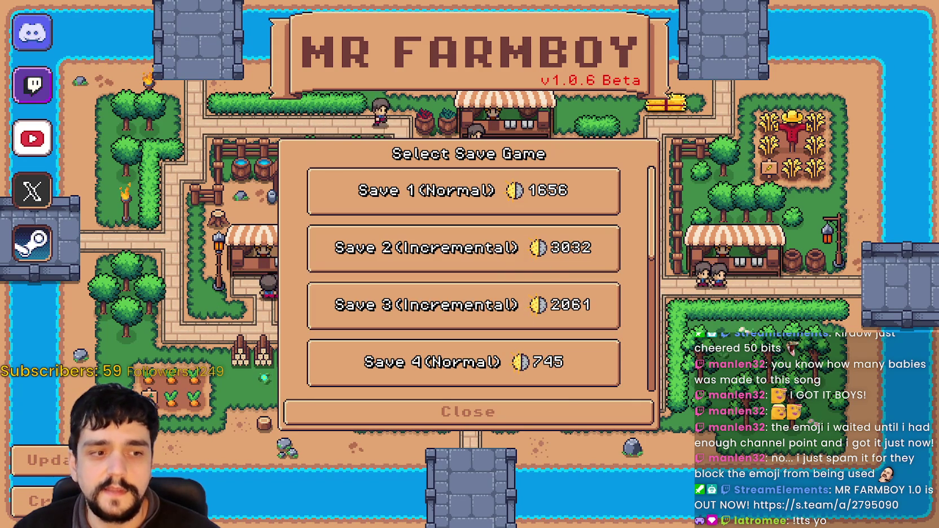
pyautogui.scroll(-6, 486, 326)
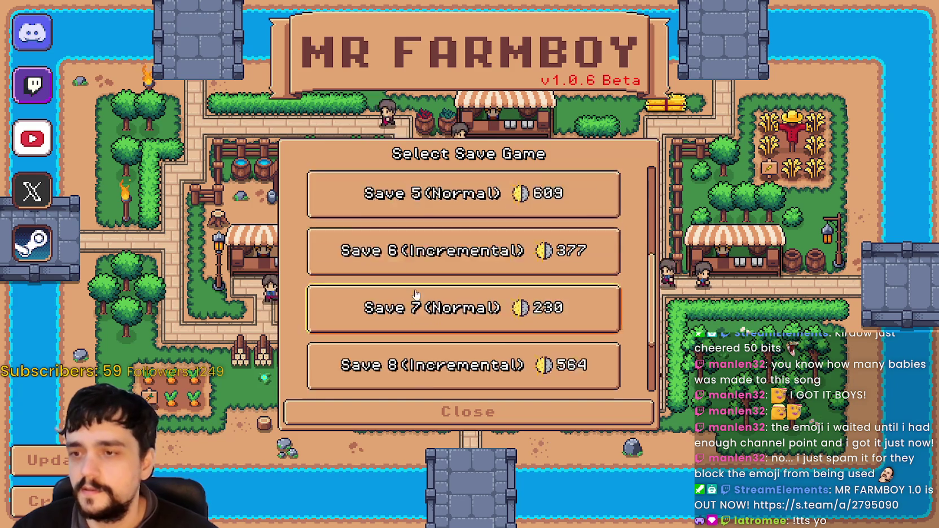
pyautogui.click(485, 356)
pyautogui.scroll(3, 468, 335)
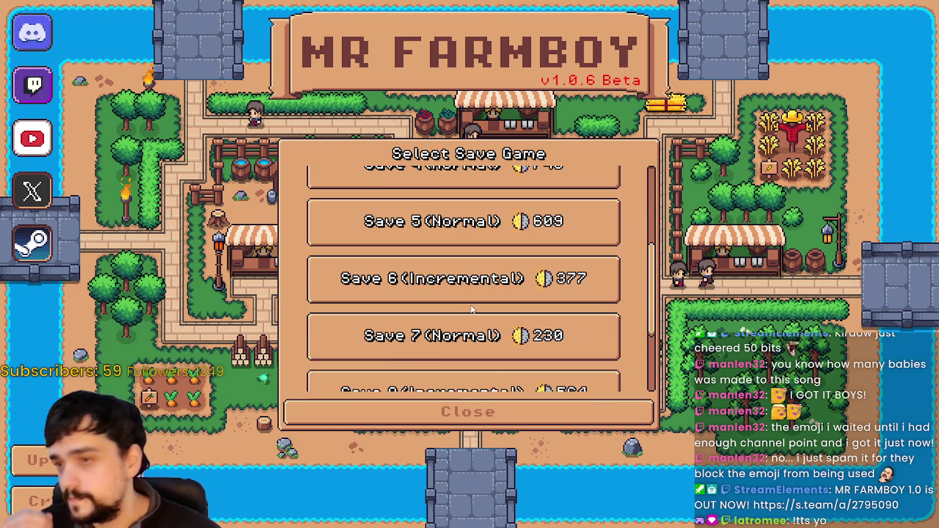
pyautogui.click(459, 355)
pyautogui.scroll(-3, 485, 339)
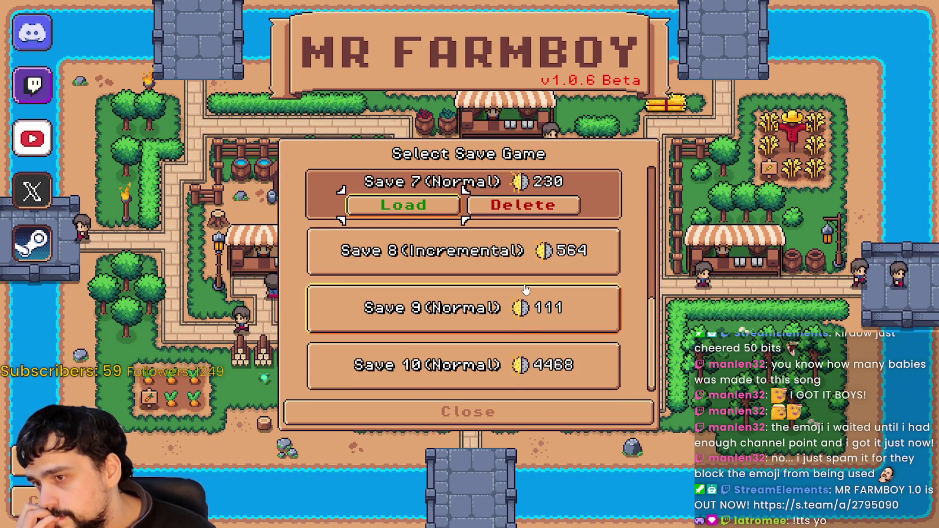
pyautogui.click(527, 294)
# Delete Save 7 and create a King's Task Variant 2 game in its slot
pyautogui.click(484, 191)
pyautogui.click(484, 206)
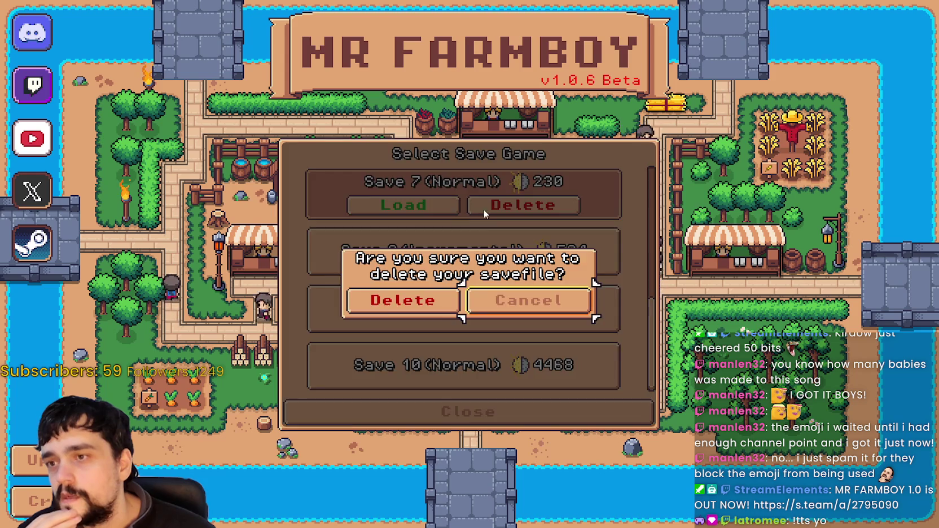
pyautogui.click(403, 300)
pyautogui.click(483, 203)
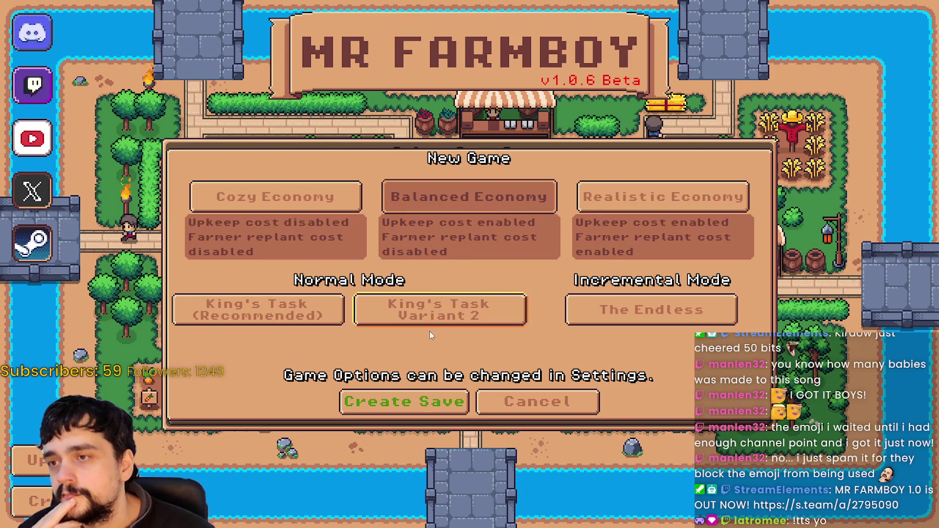
pyautogui.click(426, 316)
pyautogui.click(405, 400)
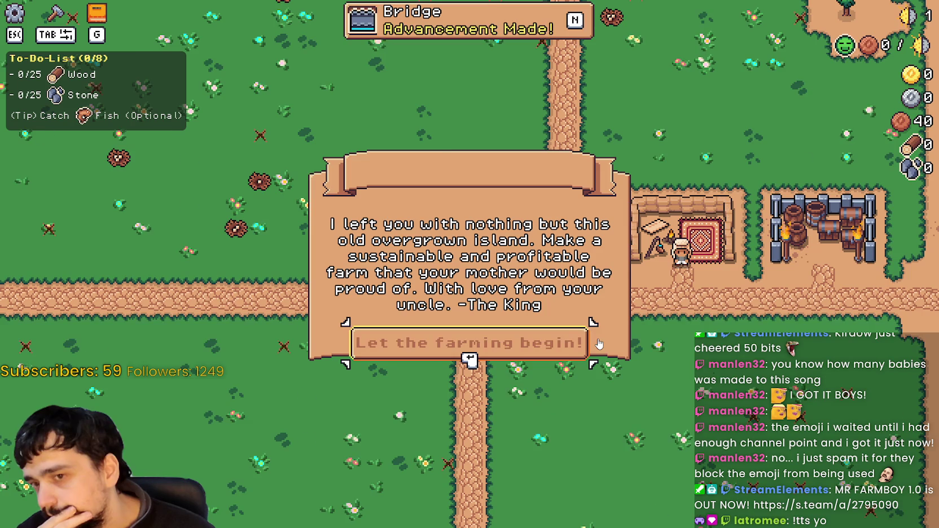
# Dismiss the King's letter and gather 1 wood and 3 stone
pyautogui.click(533, 346)
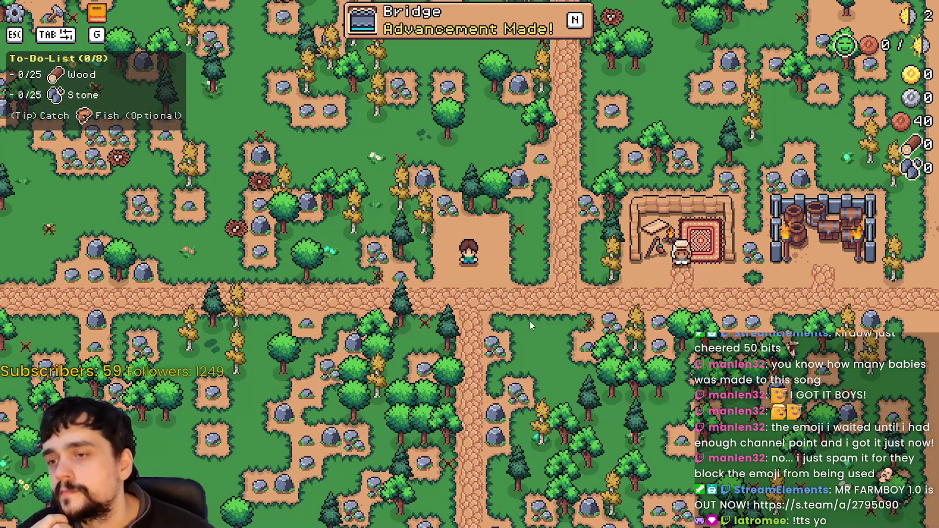
pyautogui.scroll(-5, 535, 323)
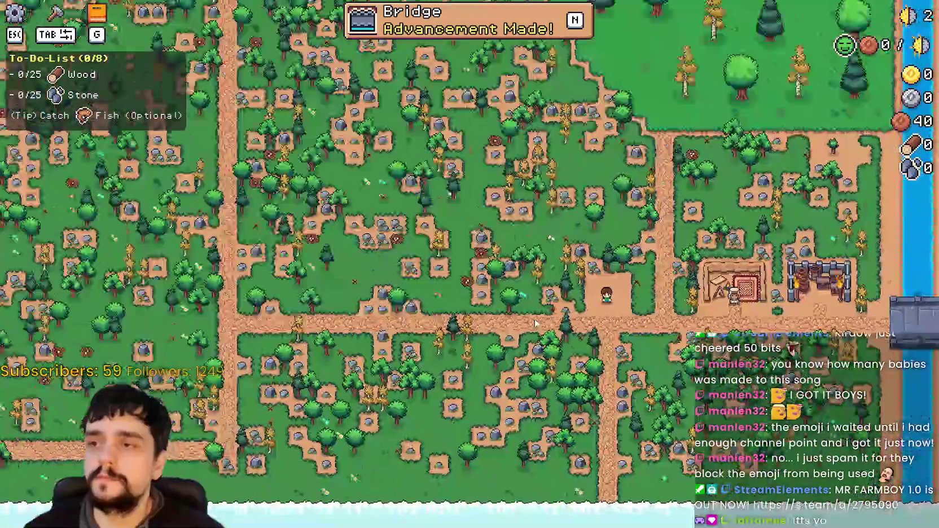
pyautogui.scroll(5, 534, 318)
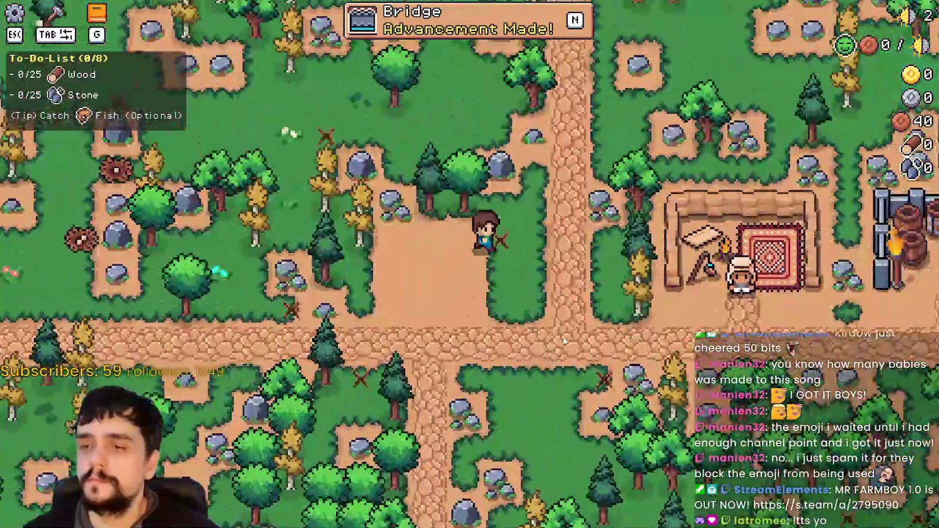
pyautogui.press('d')
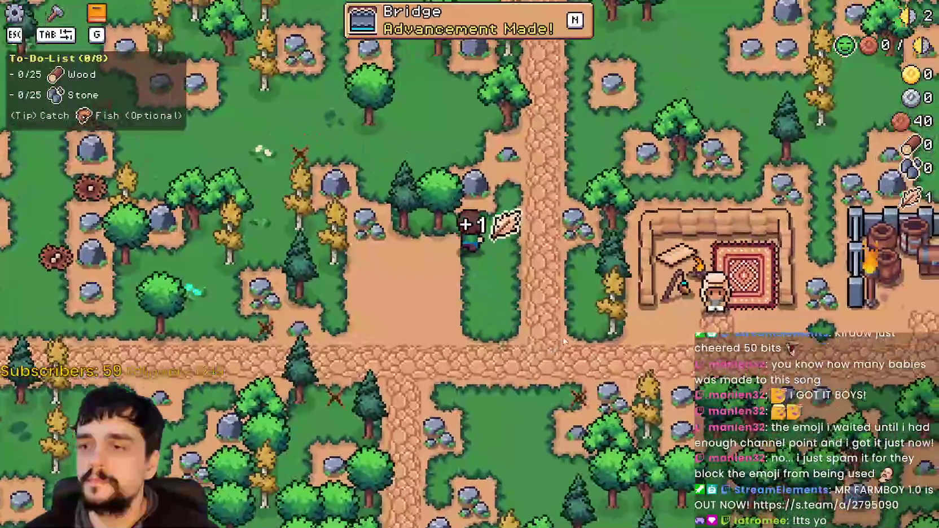
pyautogui.press('w')
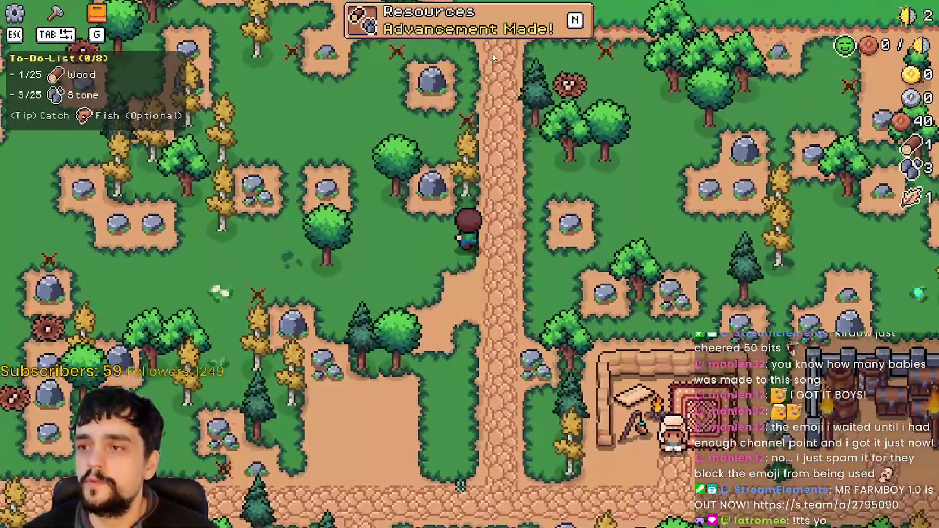
# View the Crops advancements tree, then leave the game for the title screen
pyautogui.press('n')
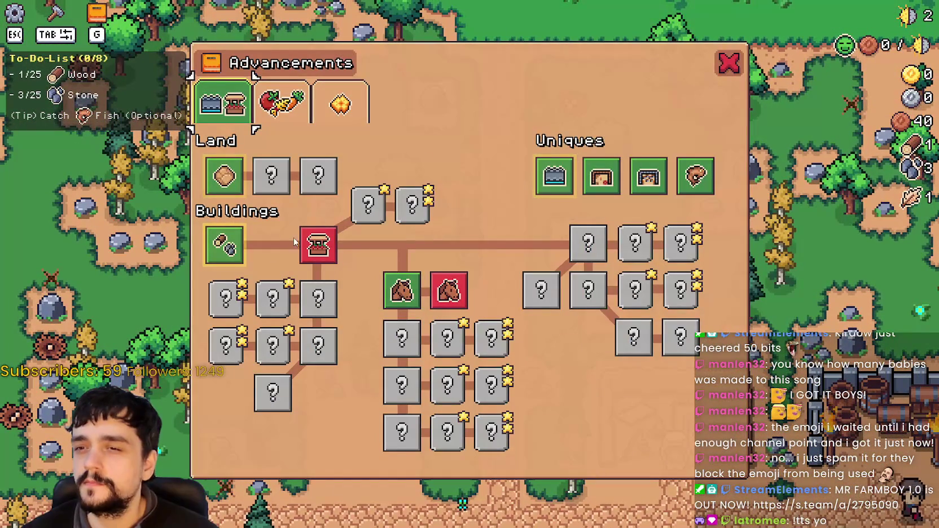
pyautogui.click(302, 114)
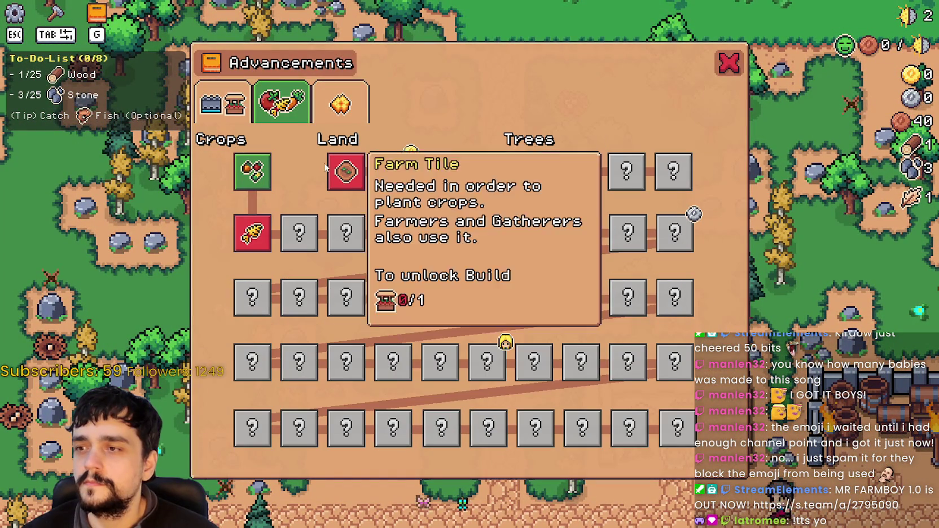
pyautogui.press('s')
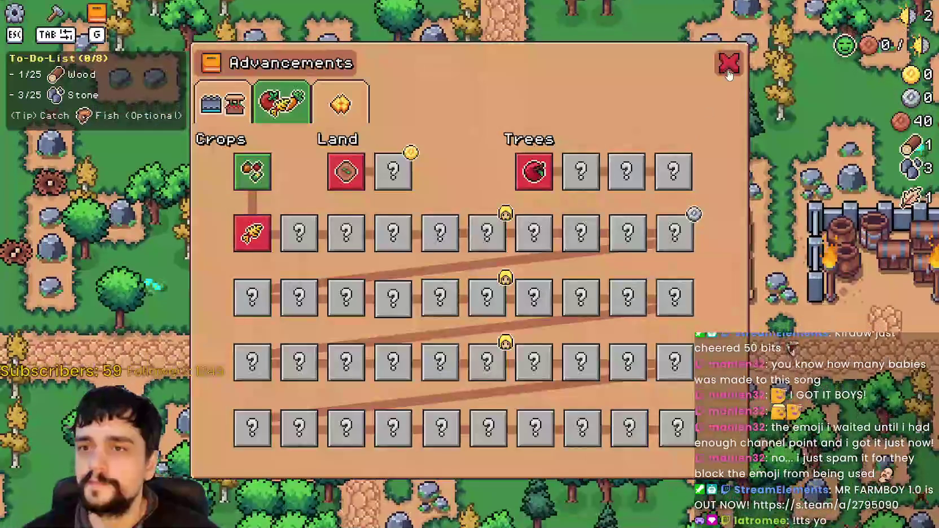
pyautogui.press('Escape')
pyautogui.press('Escape')
pyautogui.press('Return')
# Delete Save 7 and recreate it as a Balanced Economy, The Endless game
pyautogui.click(469, 223)
pyautogui.scroll(-5, 513, 271)
pyautogui.rightClick(512, 271)
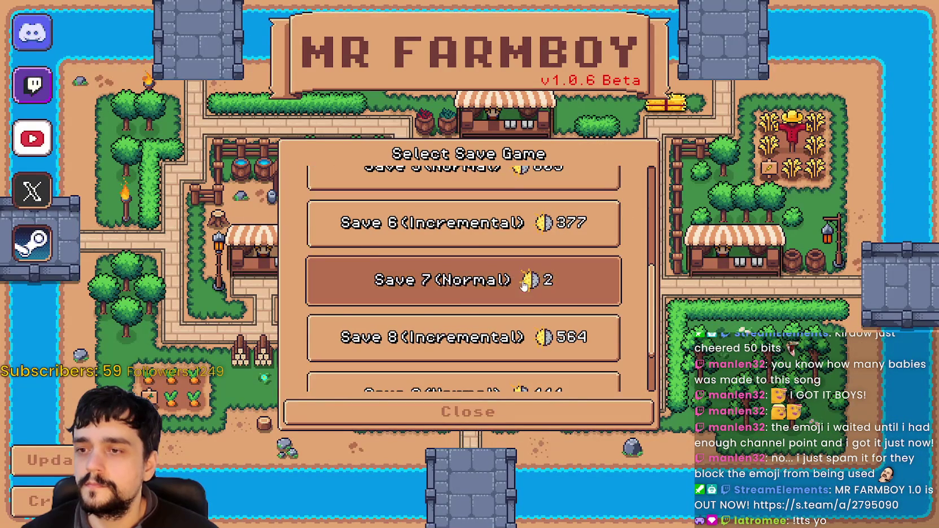
pyautogui.press('Return')
pyautogui.click(542, 275)
pyautogui.click(596, 210)
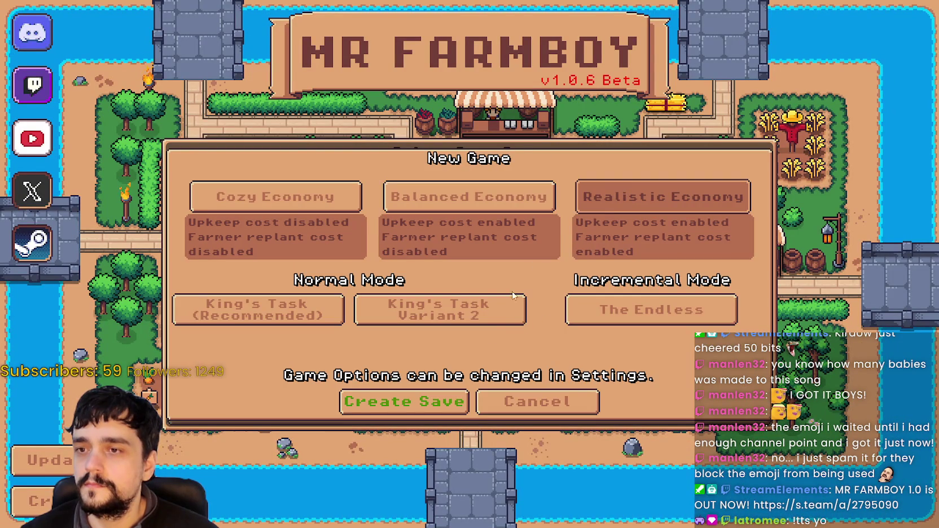
pyautogui.click(507, 200)
pyautogui.click(621, 312)
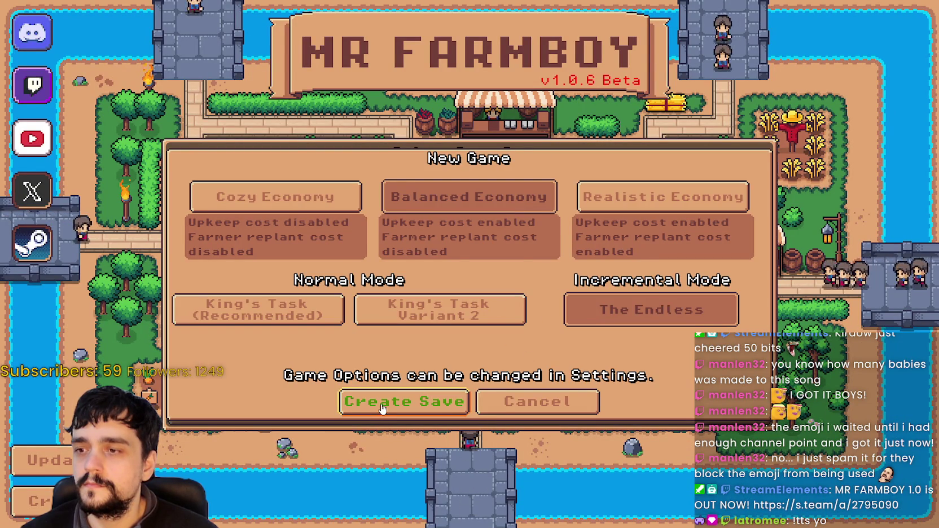
pyautogui.click(385, 403)
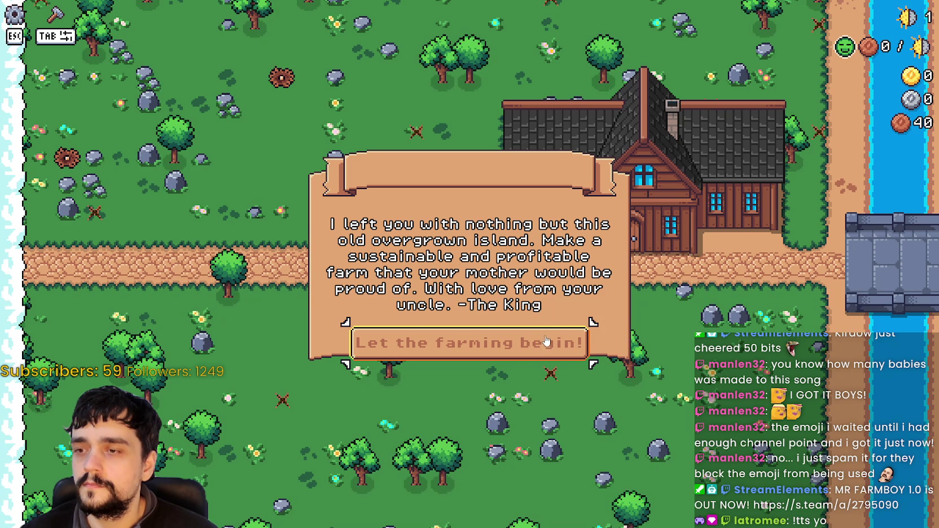
# Dismiss the King's letter and collect 3 wood and 2 stone
pyautogui.click(546, 341)
pyautogui.press('w')
pyautogui.press('a')
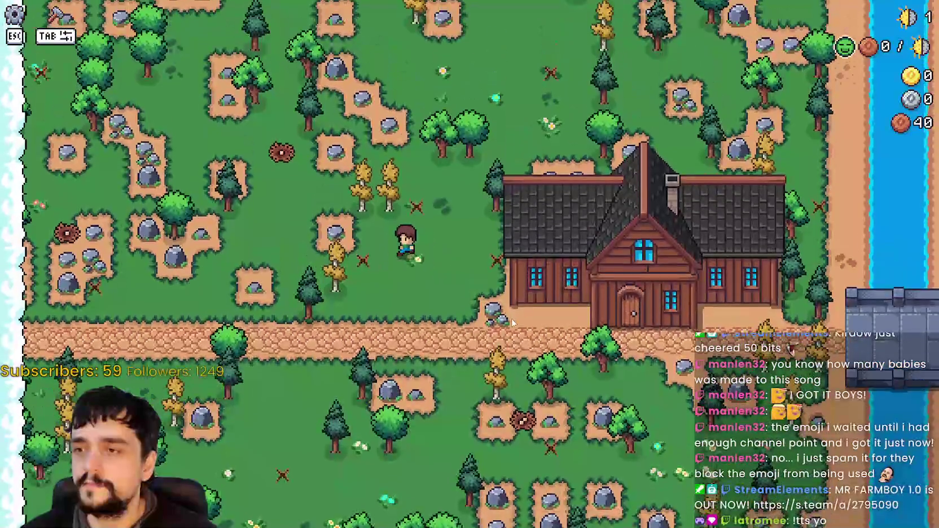
pyautogui.press('d')
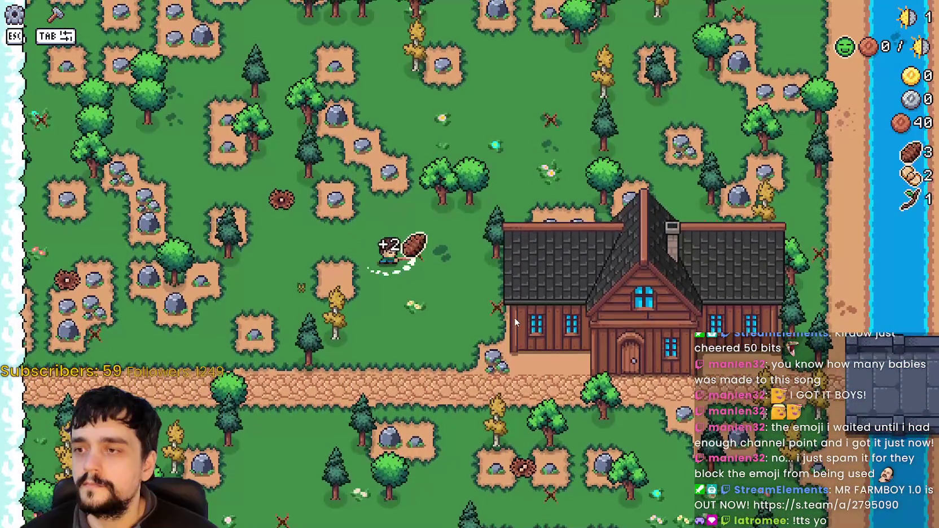
# Check the Game options in the pause menu, close them unchanged, and resume
pyautogui.press('Escape')
pyautogui.click(443, 192)
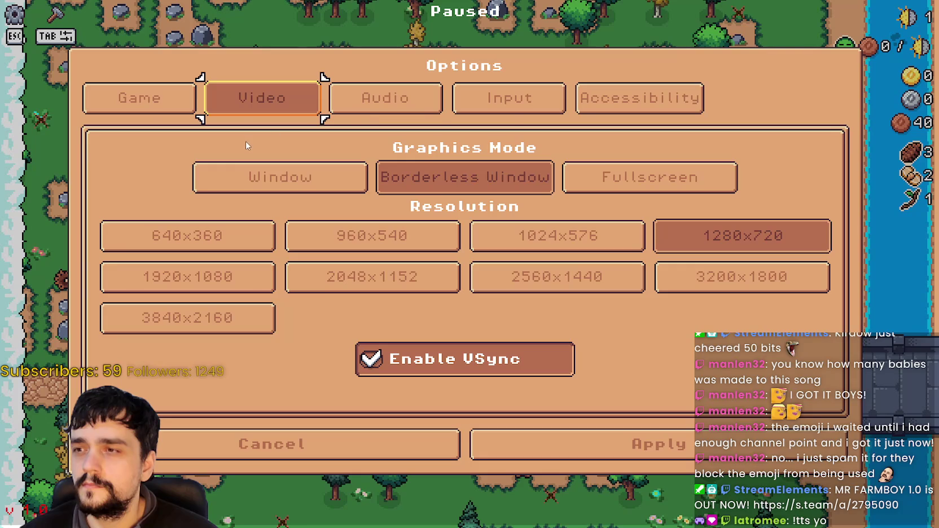
pyautogui.click(174, 102)
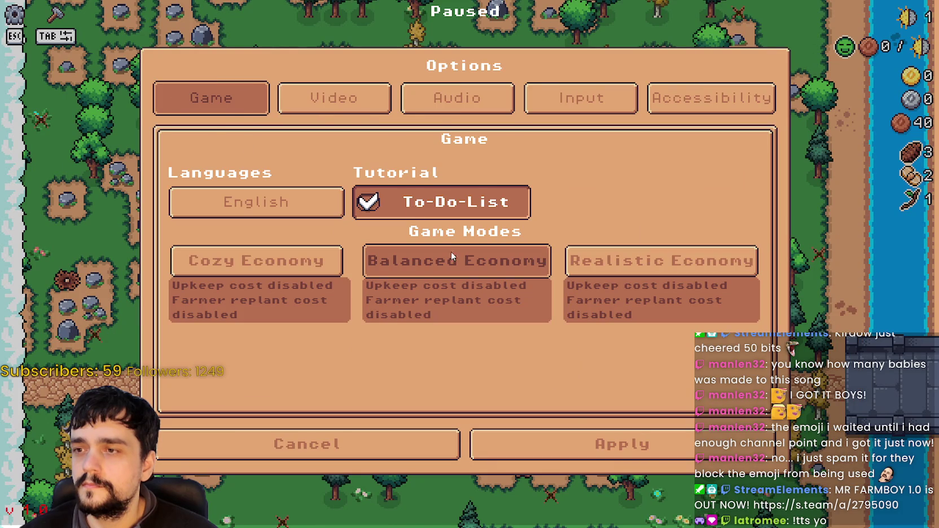
pyautogui.click(596, 432)
pyautogui.click(462, 160)
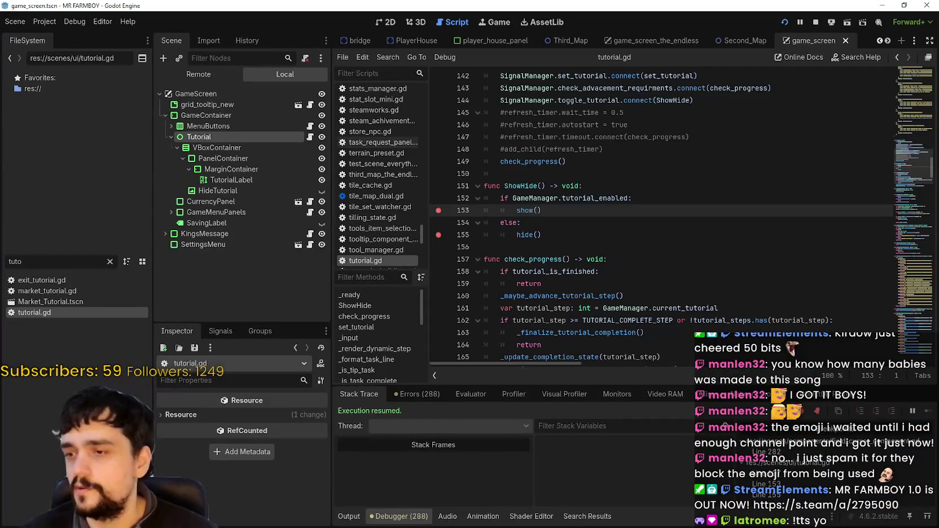
# Walk the farmer around the farm, collecting items and briefly checking the crafting menu
pyautogui.press('d')
pyautogui.press('s')
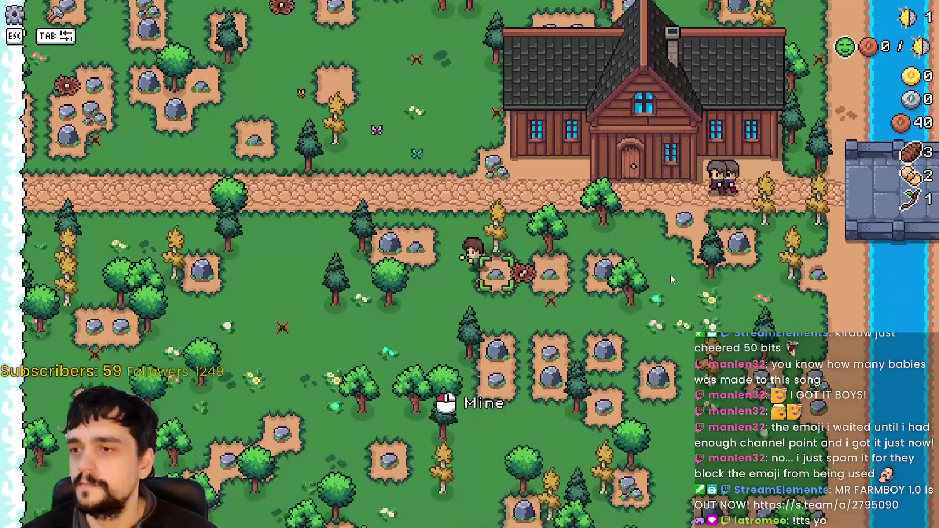
pyautogui.press('w')
pyautogui.press('a')
pyautogui.press('w')
pyautogui.press('e')
pyautogui.press('Escape')
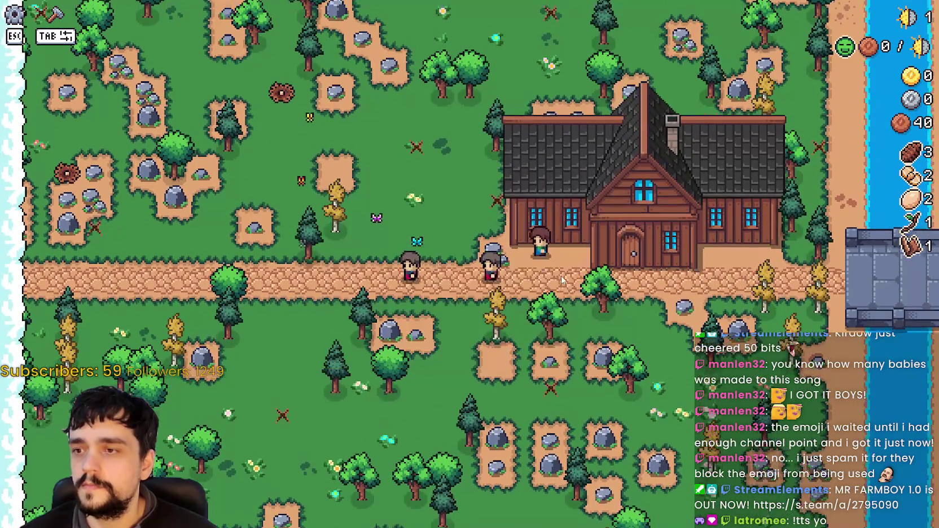
pyautogui.press('w')
pyautogui.press('a')
pyautogui.press('s')
pyautogui.press('a')
pyautogui.press('Tab')
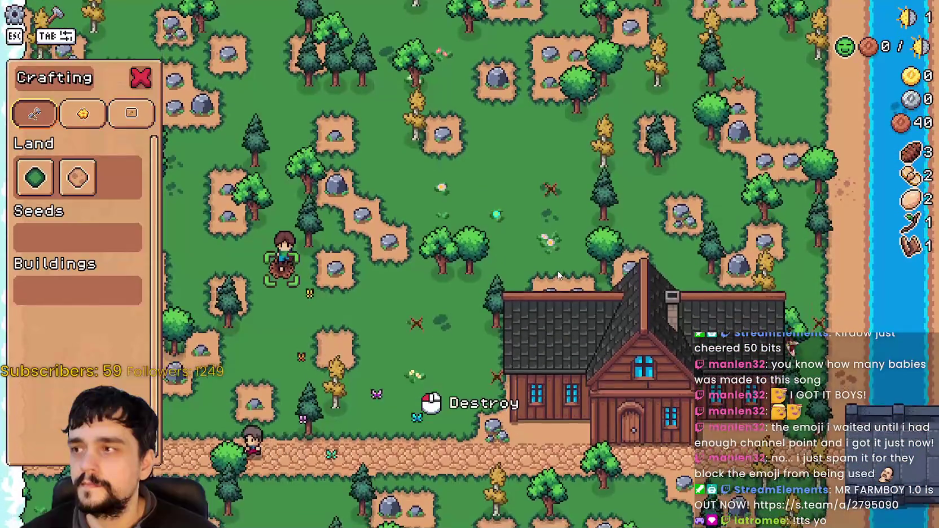
pyautogui.press('Tab')
pyautogui.press('s')
pyautogui.press('d')
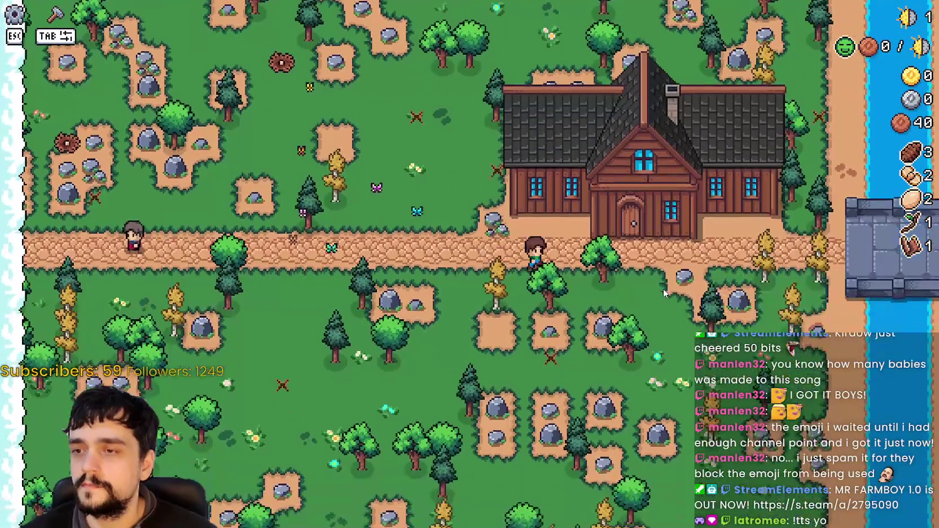
pyautogui.press('d')
# Unlock the Upkeep and Bridge advancements in the Player House advancement tree
pyautogui.click(664, 287)
pyautogui.click(467, 286)
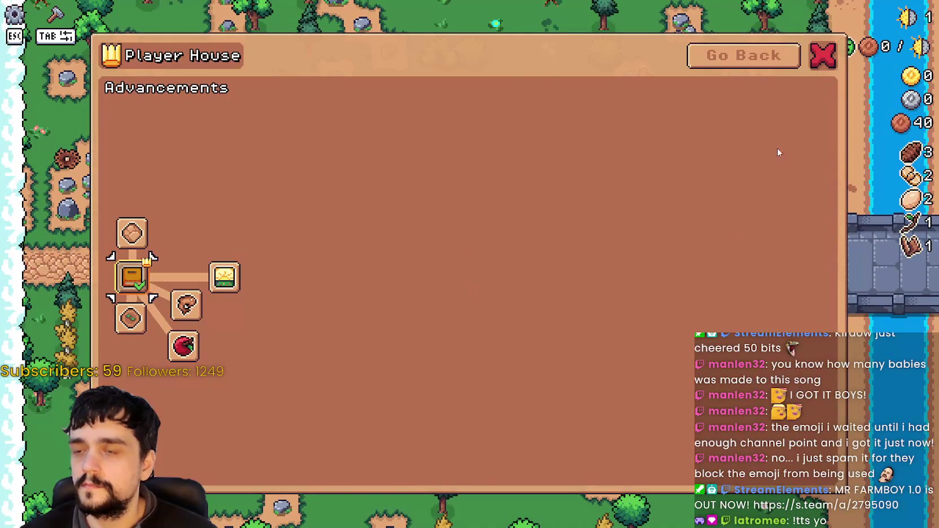
pyautogui.click(823, 54)
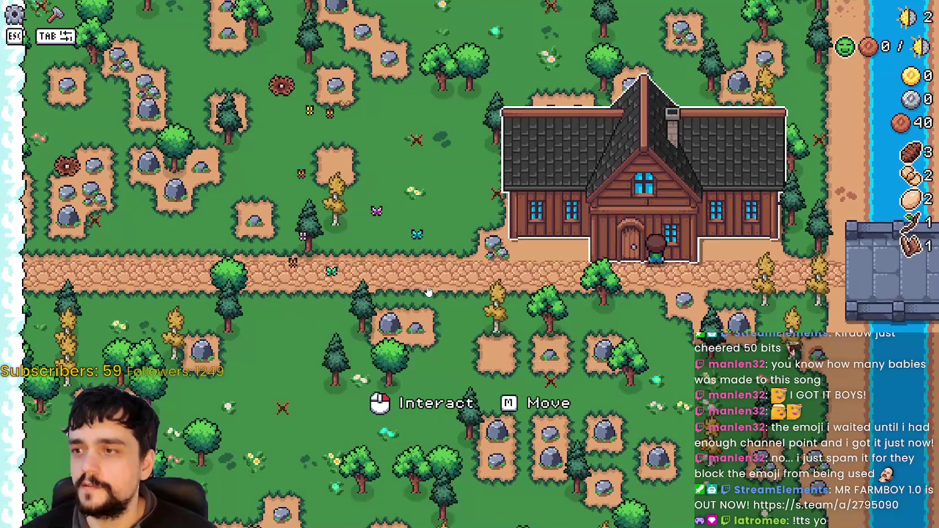
pyautogui.click(696, 287)
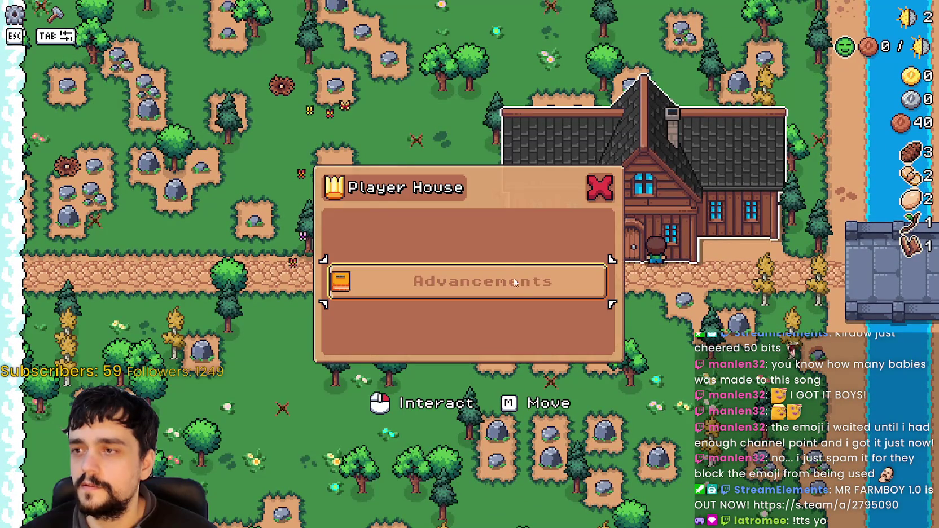
pyautogui.click(514, 283)
pyautogui.moveTo(127, 320)
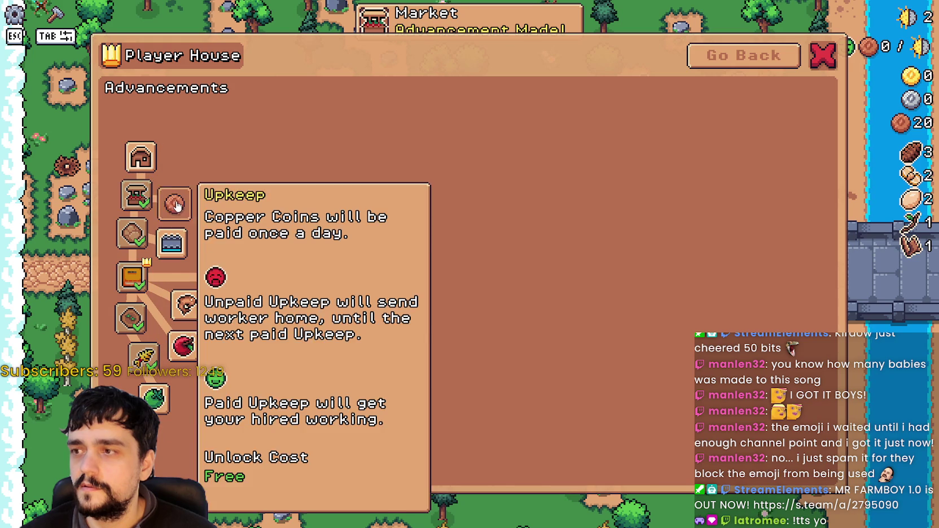
pyautogui.click(186, 305)
pyautogui.click(170, 243)
# Walk south through the forest chopping trees for wood and heading to a rock
pyautogui.press('w')
pyautogui.press('a')
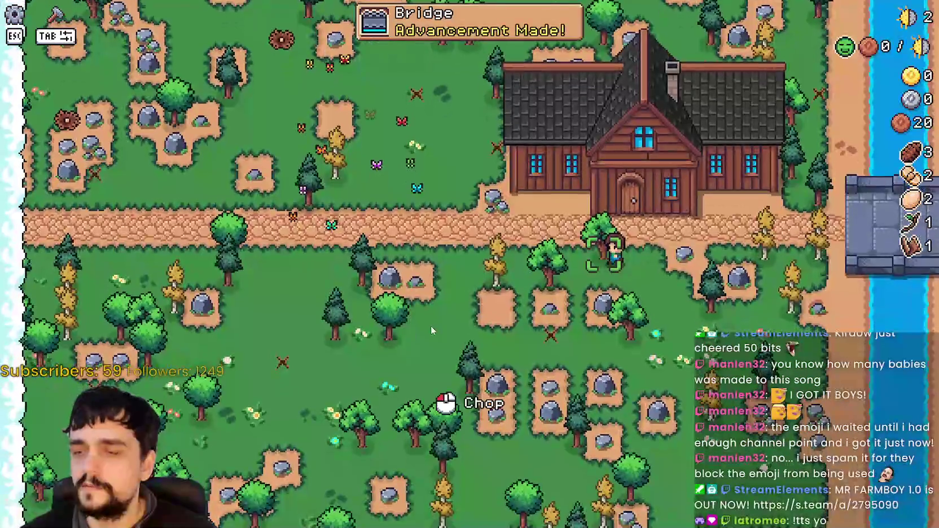
pyautogui.press('s')
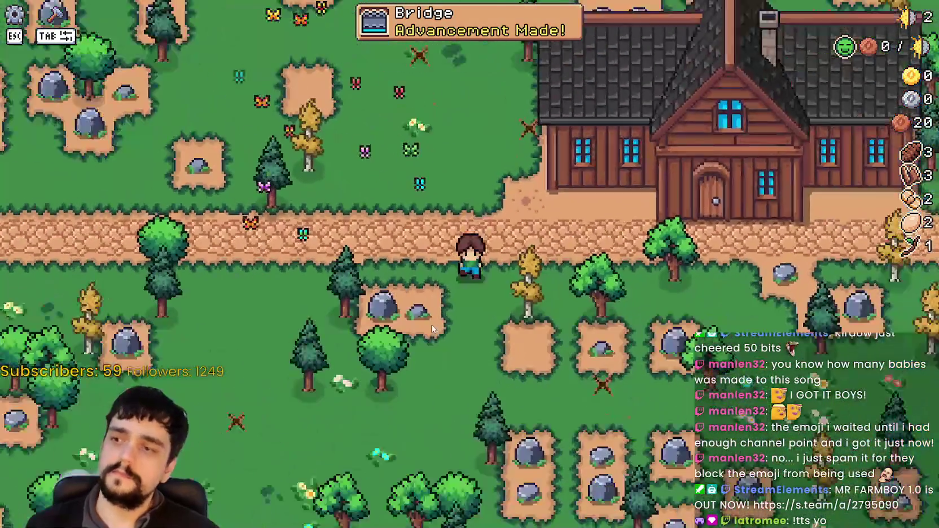
pyautogui.press('a')
pyautogui.press('s')
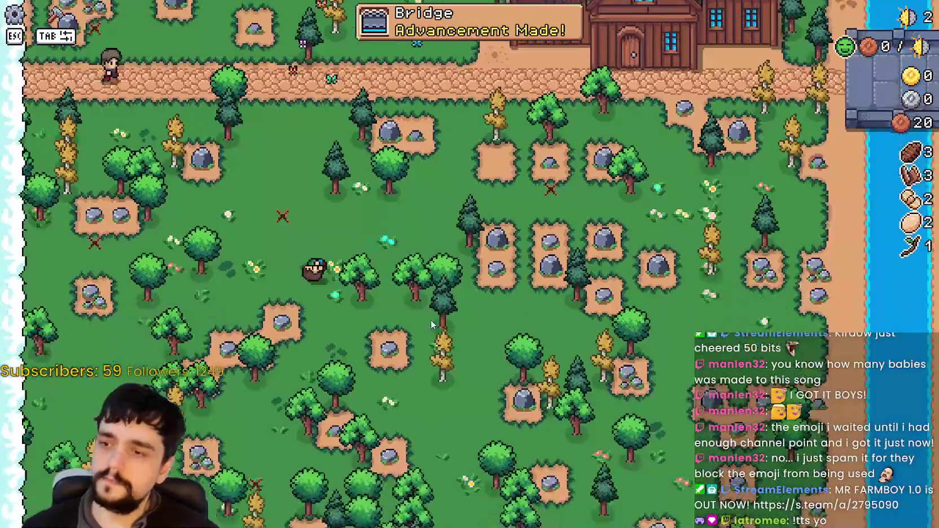
pyautogui.press('s')
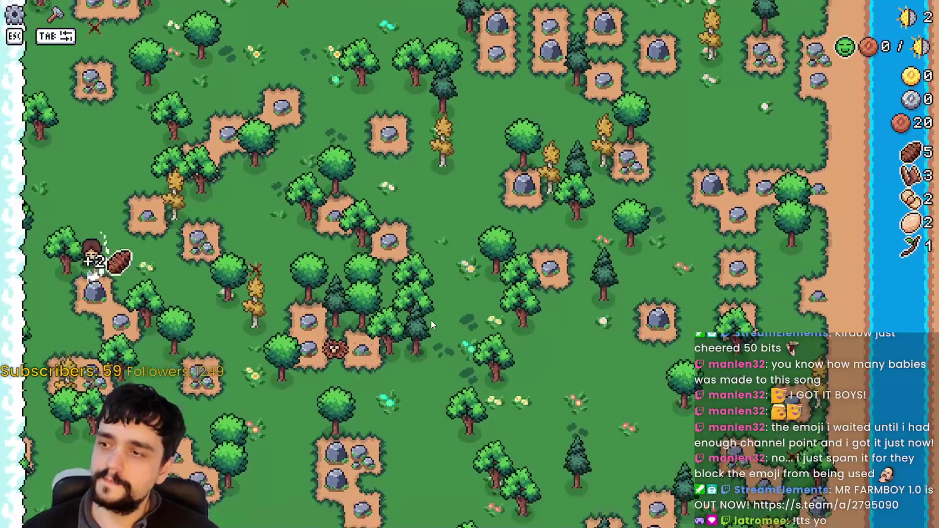
pyautogui.press('d')
pyautogui.press('s')
pyautogui.press('d')
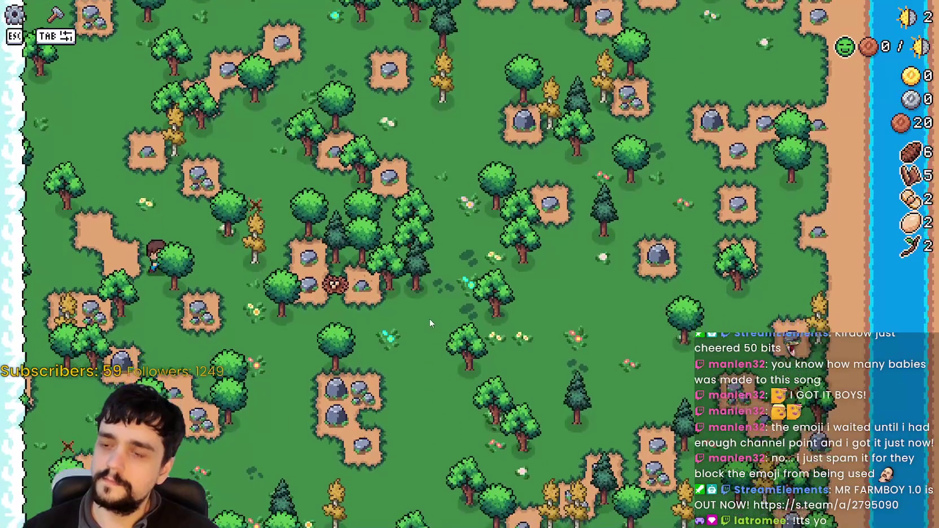
pyautogui.press('s')
pyautogui.press('d')
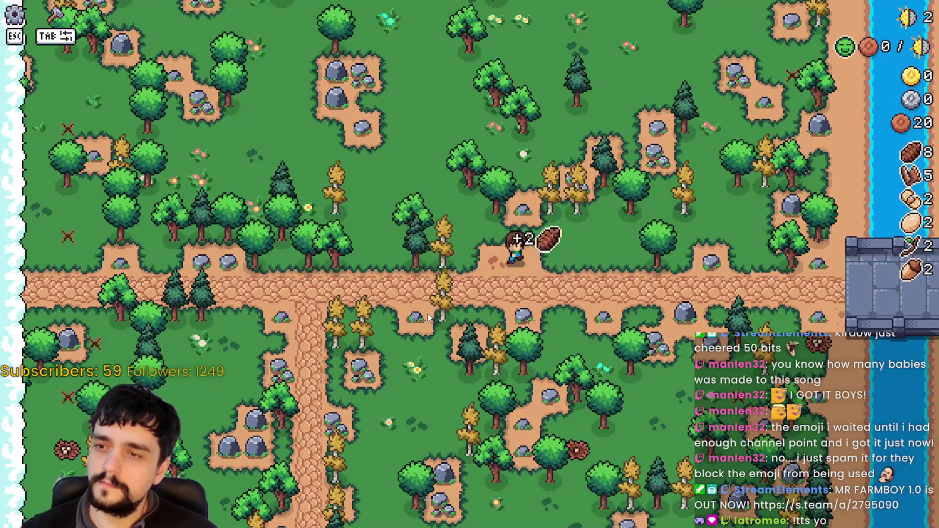
# Visit the bridge, walk back to the farmhouse road with 8 wood, and quit to the title screen
pyautogui.press('s')
pyautogui.press('d')
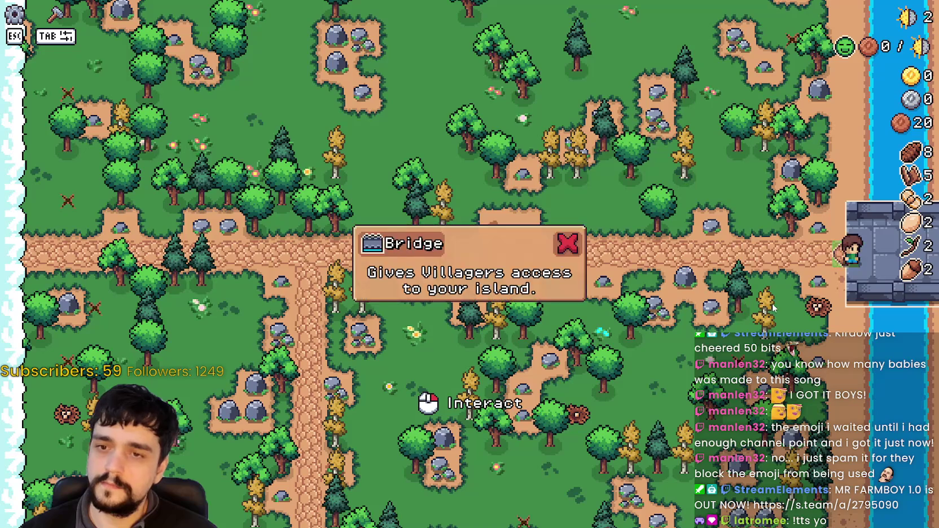
pyautogui.press('a')
pyautogui.press('w')
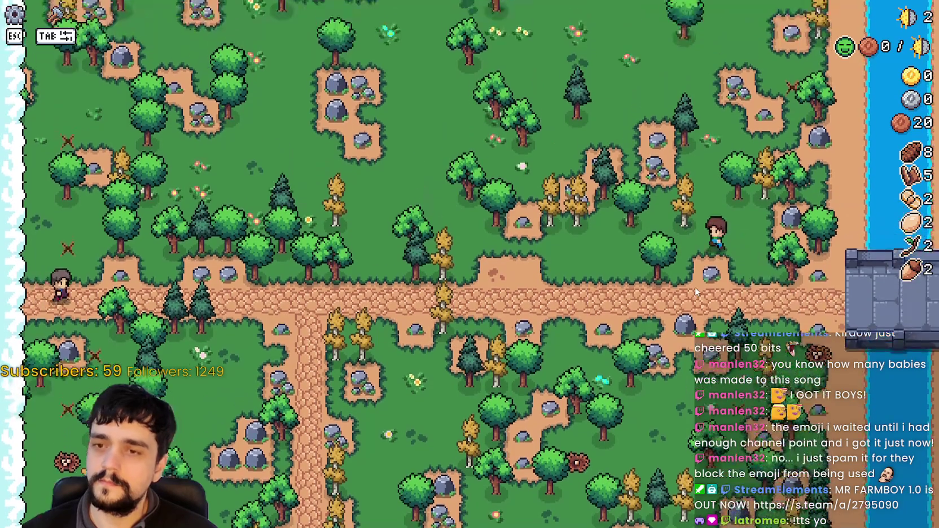
pyautogui.press('w')
pyautogui.press('w')
pyautogui.press('a')
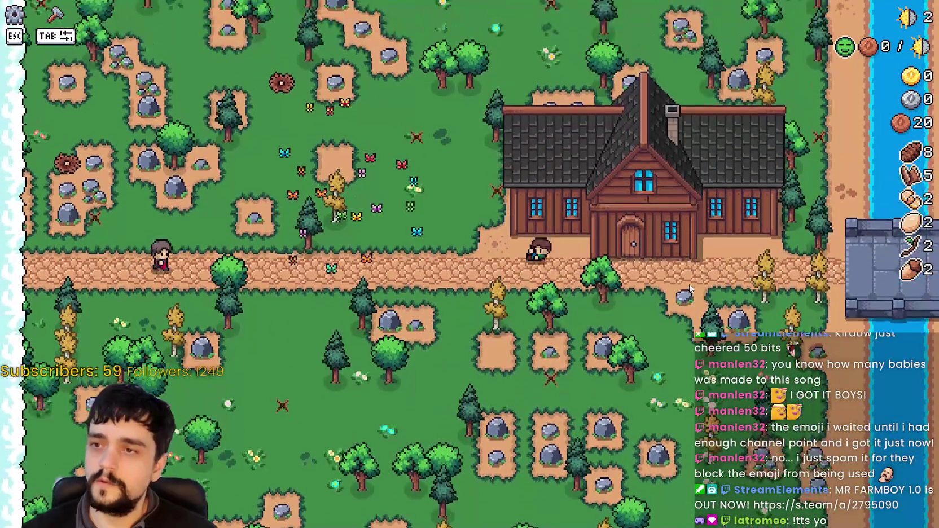
pyautogui.press('Escape')
pyautogui.press('Return')
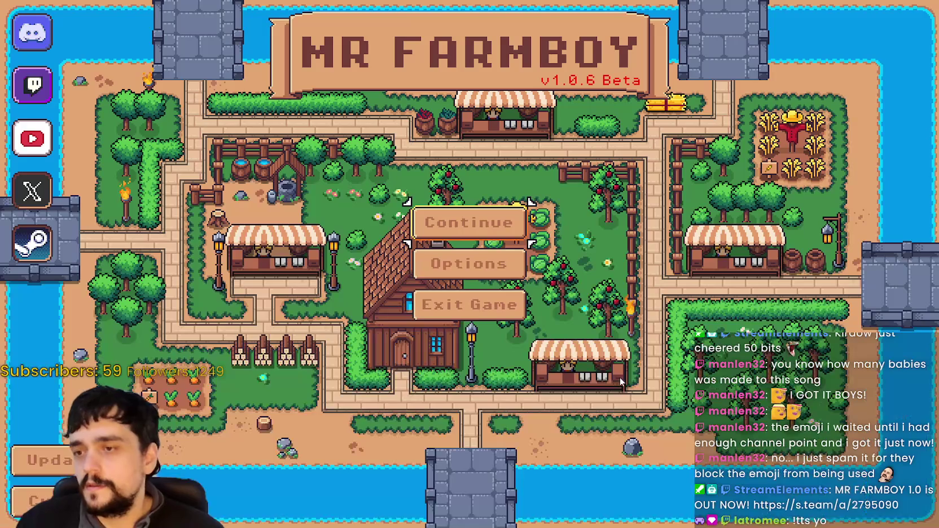
# Quit Mr Farmboy, review the v1.0.6 Beta Part 2 patch notes, and move the NewExport window aside
pyautogui.click(496, 305)
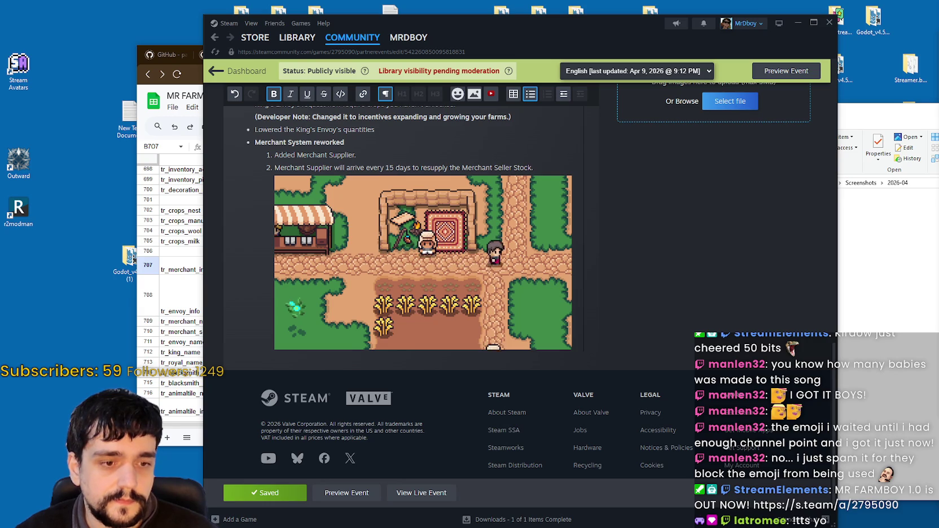
pyautogui.scroll(3, 620, 300)
pyautogui.scroll(2, 620, 300)
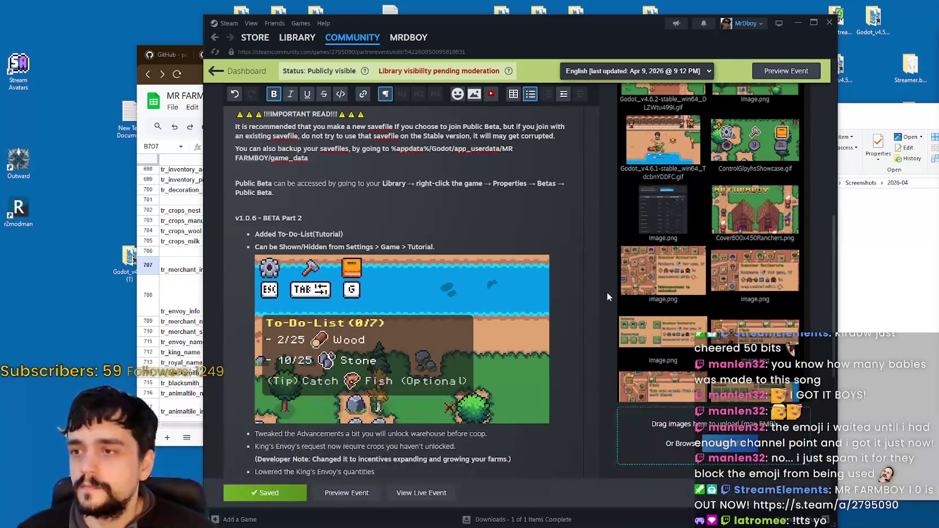
pyautogui.scroll(-2, 609, 294)
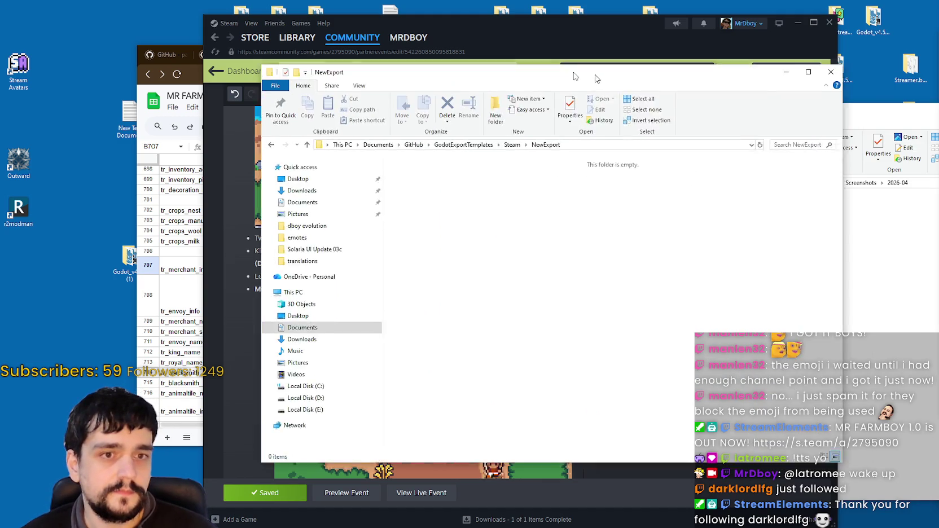
pyautogui.moveTo(597, 79); pyautogui.dragTo(547, 73)
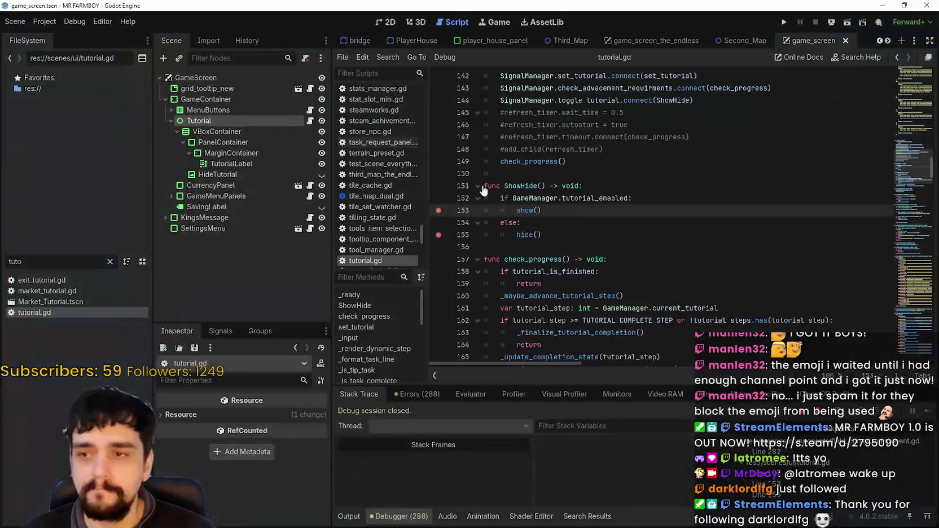
# Bring tutorial.gd forward, check its 288 debugger errors, and open Project > Export
pyautogui.click(566, 236)
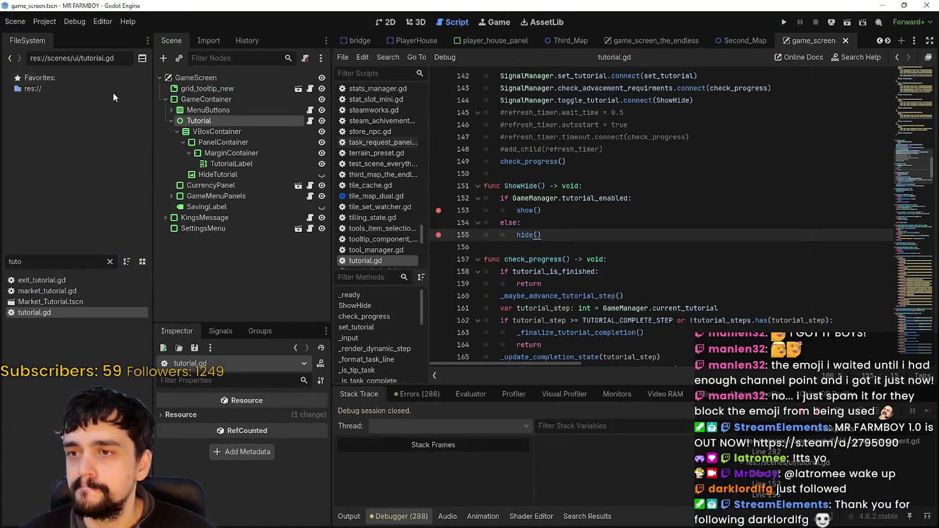
pyautogui.click(417, 394)
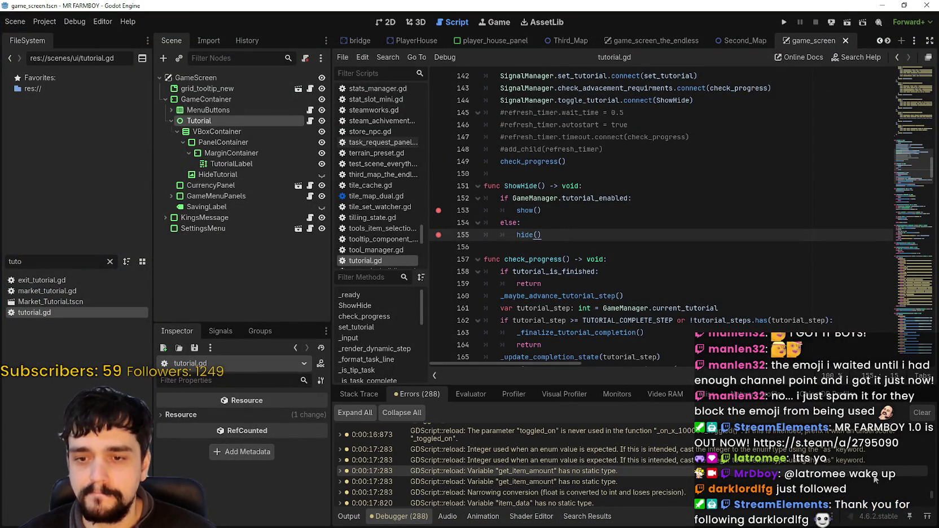
pyautogui.moveTo(931, 499); pyautogui.dragTo(933, 512)
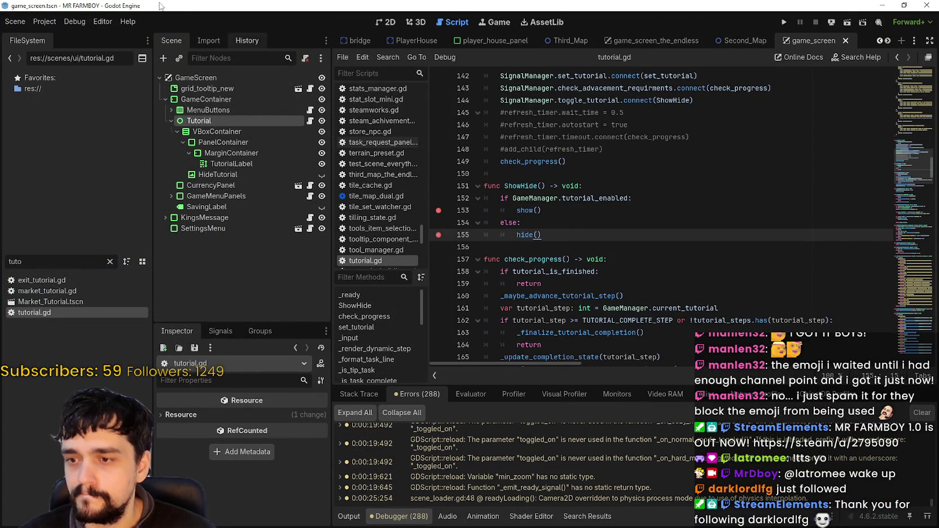
pyautogui.click(48, 22)
pyautogui.click(73, 79)
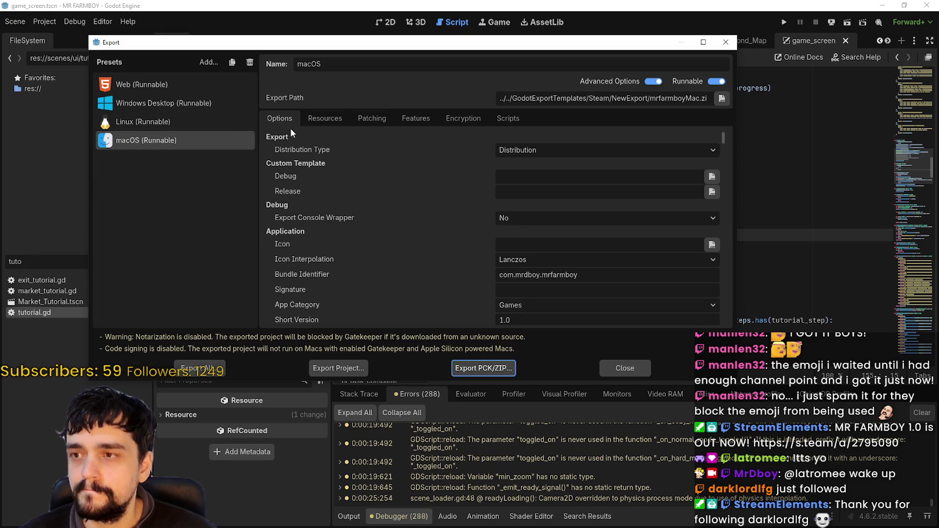
# Export the Windows Desktop preset as MrFarmBoy.zip into the NewExport folder
pyautogui.click(153, 123)
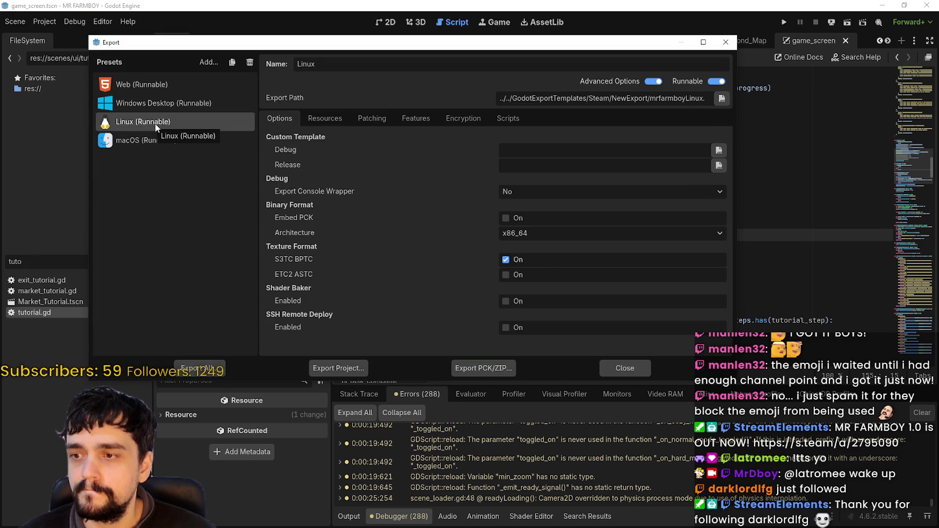
pyautogui.click(191, 103)
pyautogui.click(338, 368)
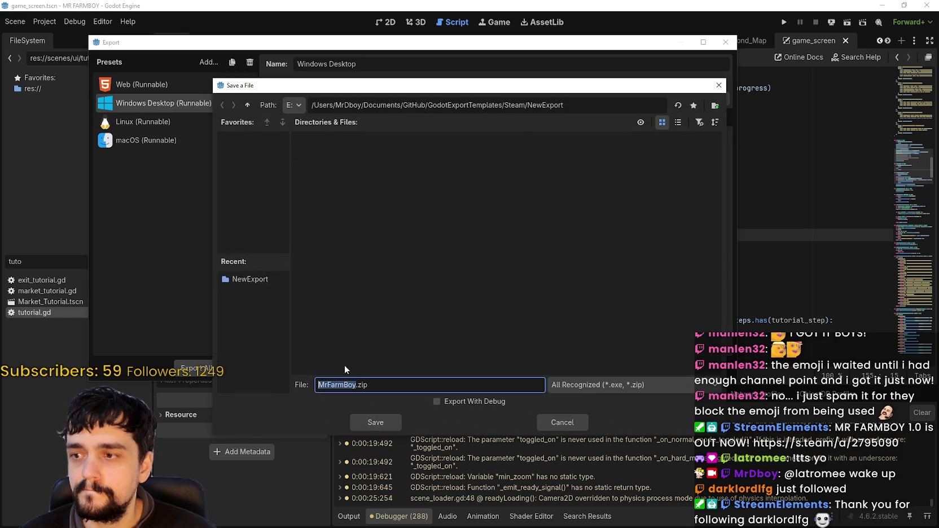
pyautogui.click(376, 425)
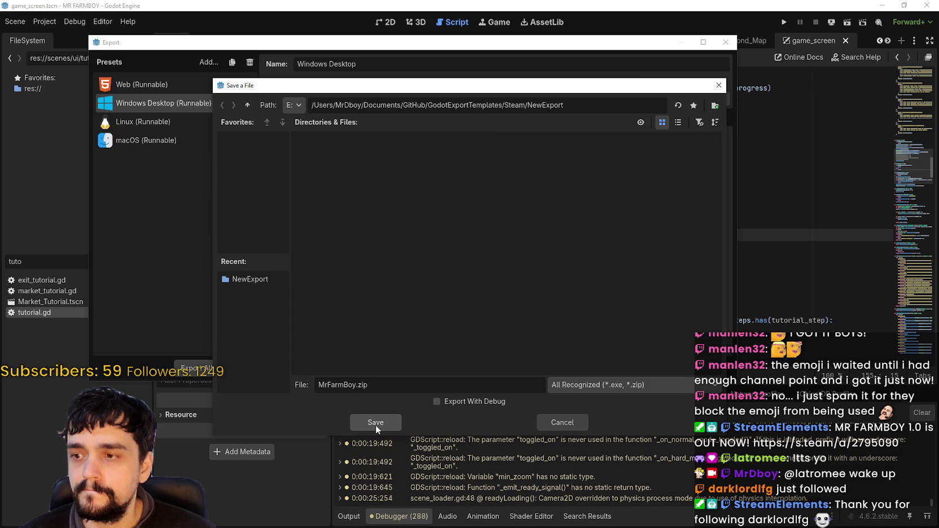
pyautogui.click(376, 425)
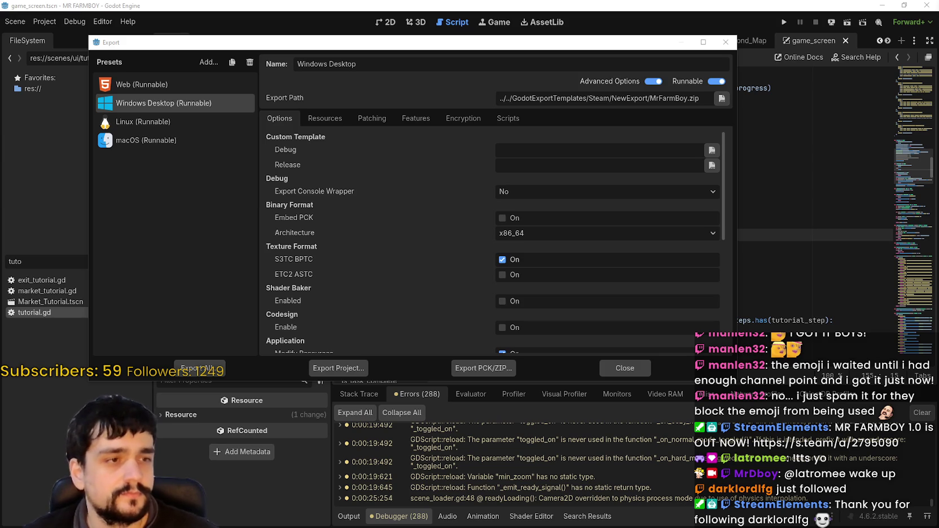
pyautogui.hotkey('alt', 'Tab')
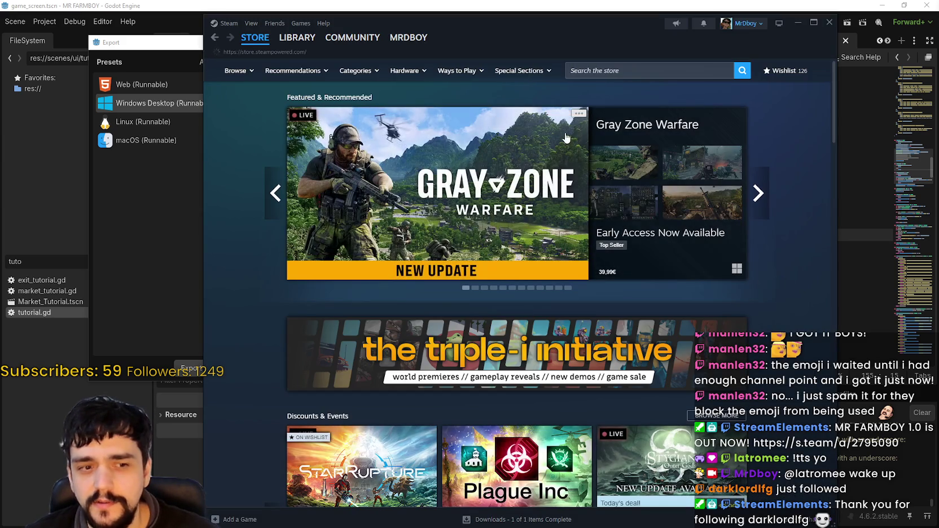
# Search the Steam store for Graveyard Keeper and add the free game to the library
pyautogui.click(608, 70)
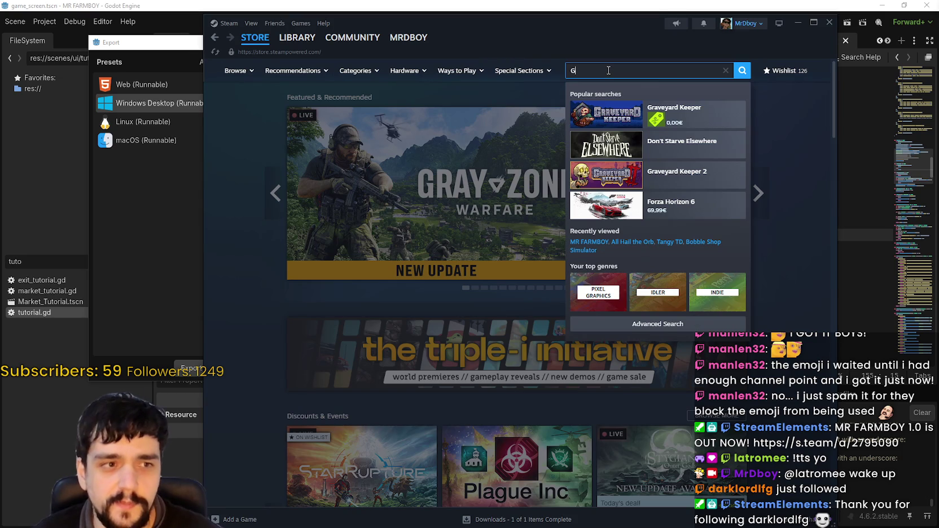
pyautogui.write('rayeard')
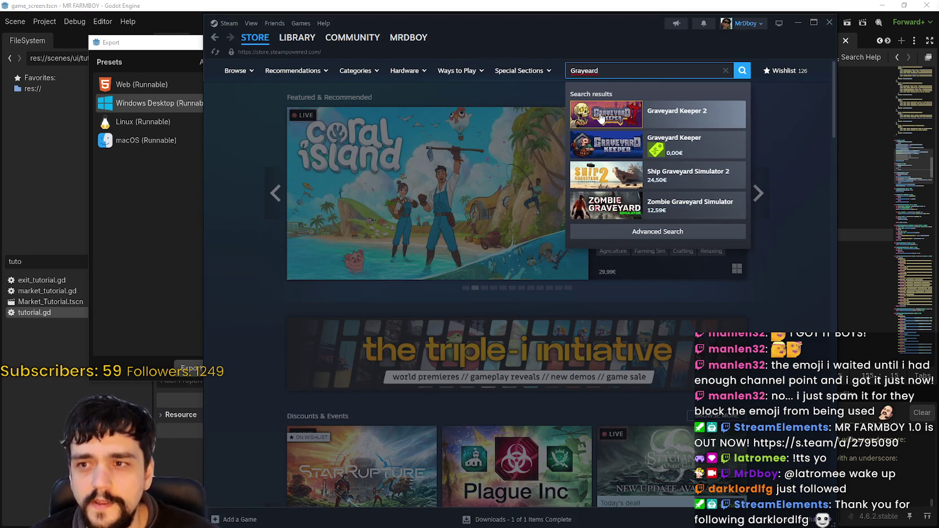
pyautogui.click(717, 154)
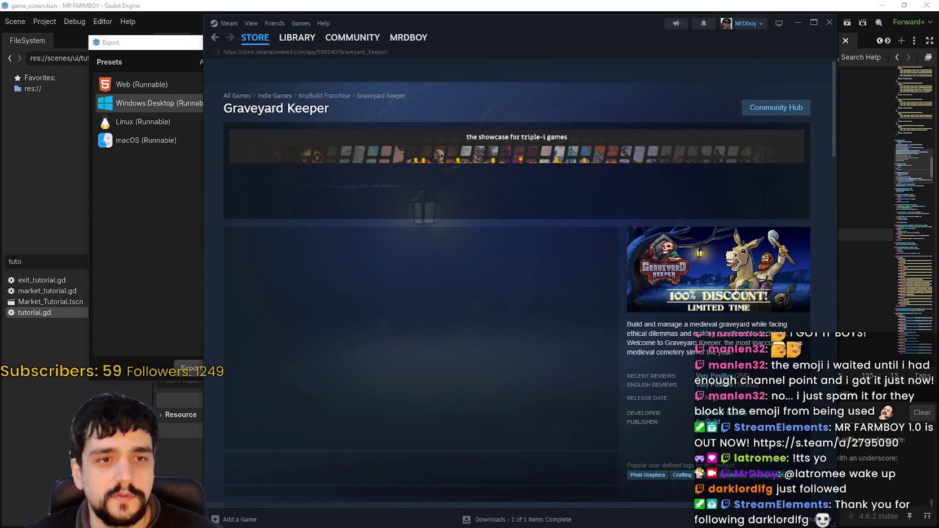
pyautogui.scroll(-3, 473, 351)
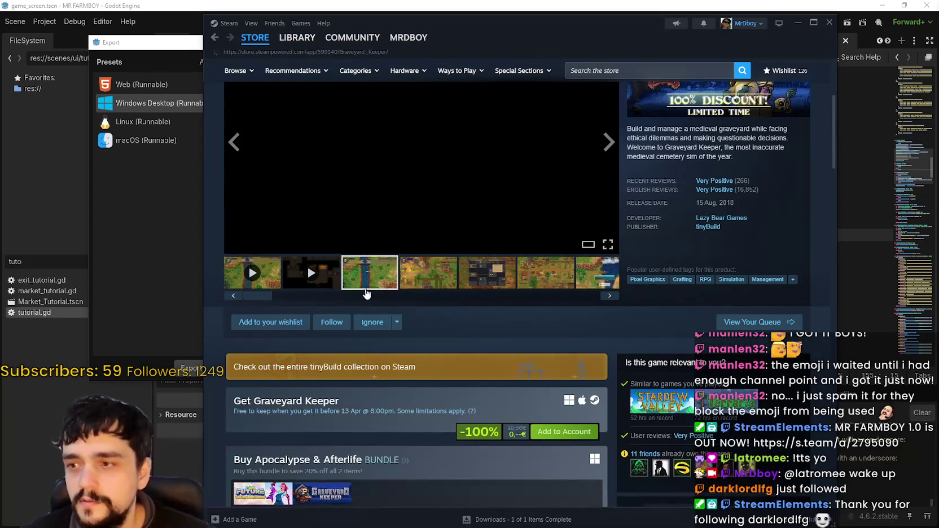
pyautogui.scroll(-2, 565, 364)
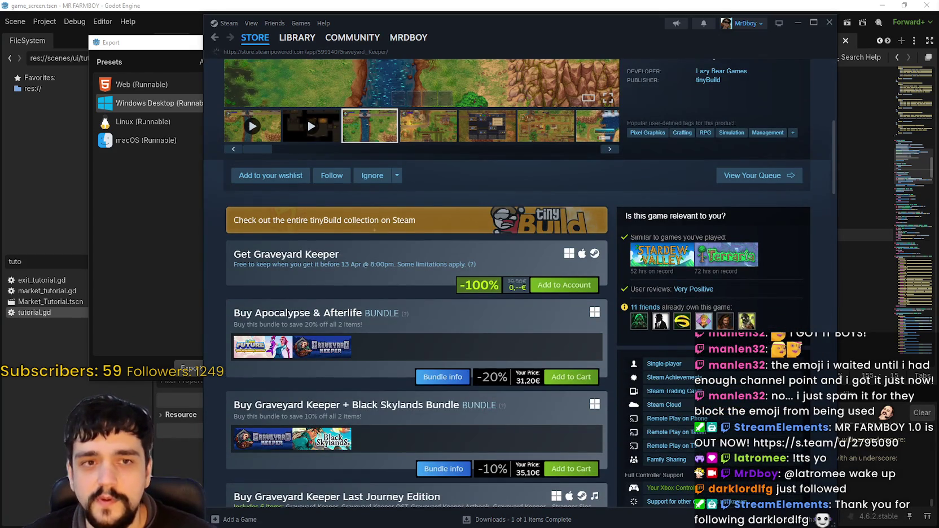
pyautogui.click(550, 288)
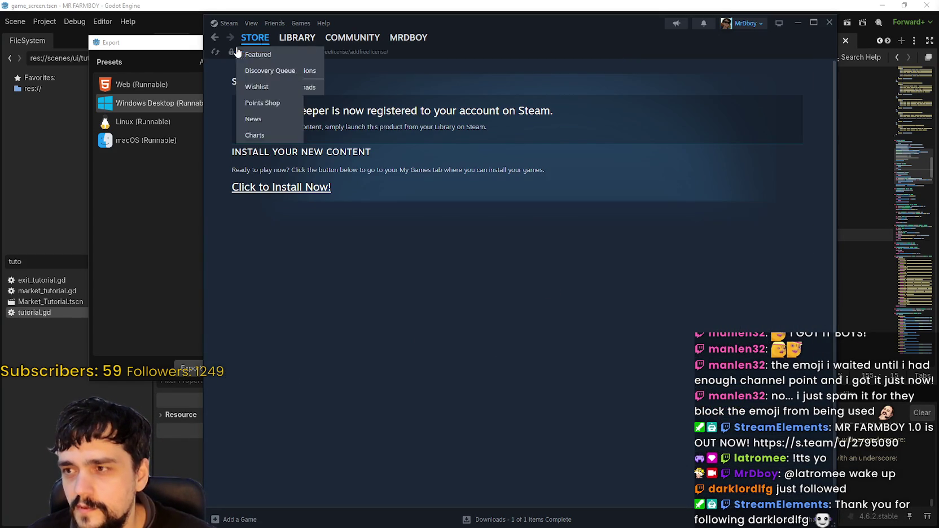
# Return to the Graveyard Keeper store page and copy its page URL
pyautogui.click(215, 37)
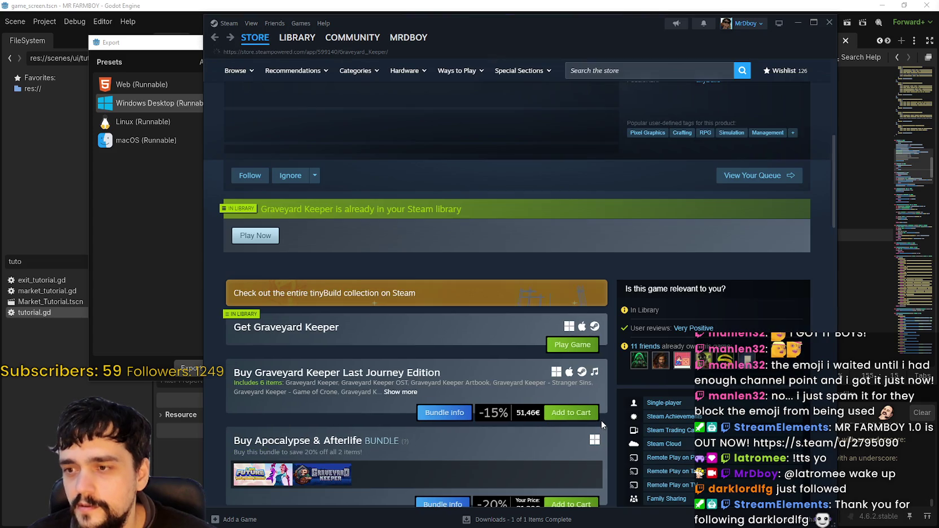
pyautogui.scroll(4, 517, 352)
pyautogui.rightClick(552, 425)
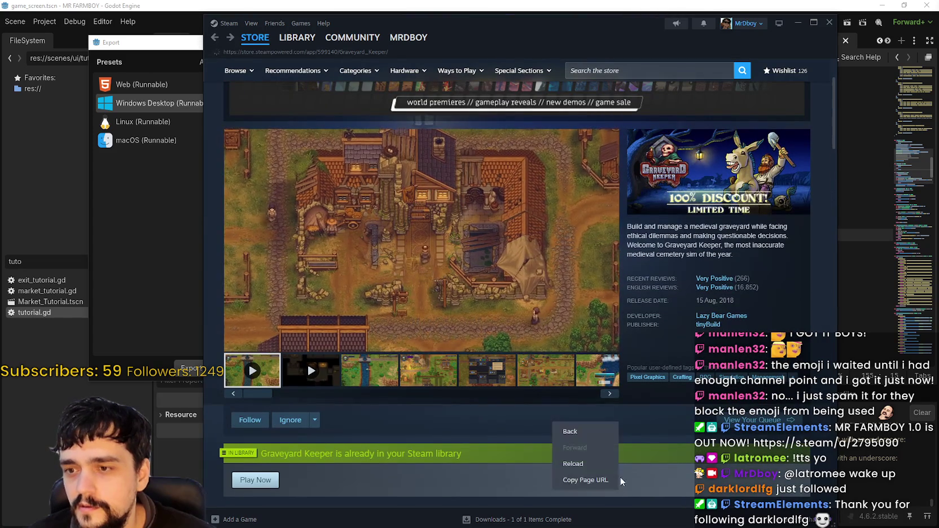
pyautogui.click(587, 481)
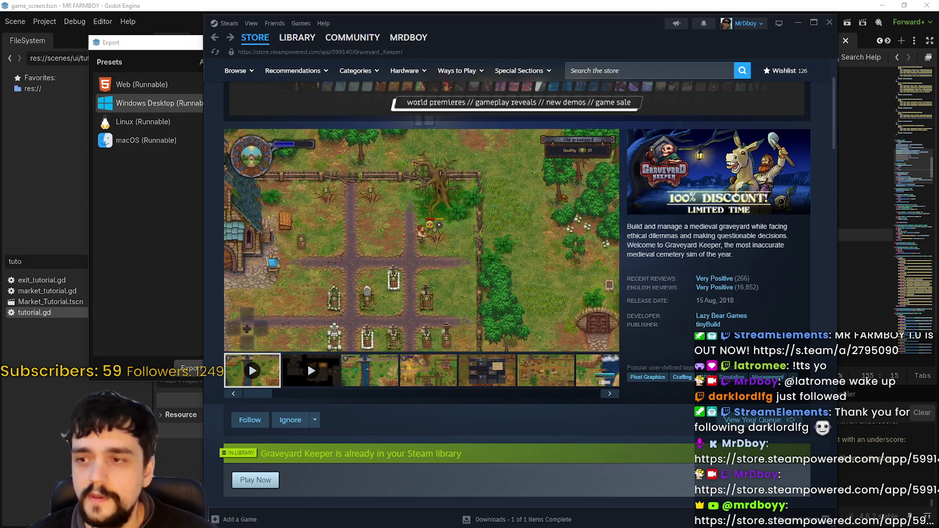
pyautogui.scroll(-2, 343, 386)
pyautogui.scroll(-3, 394, 338)
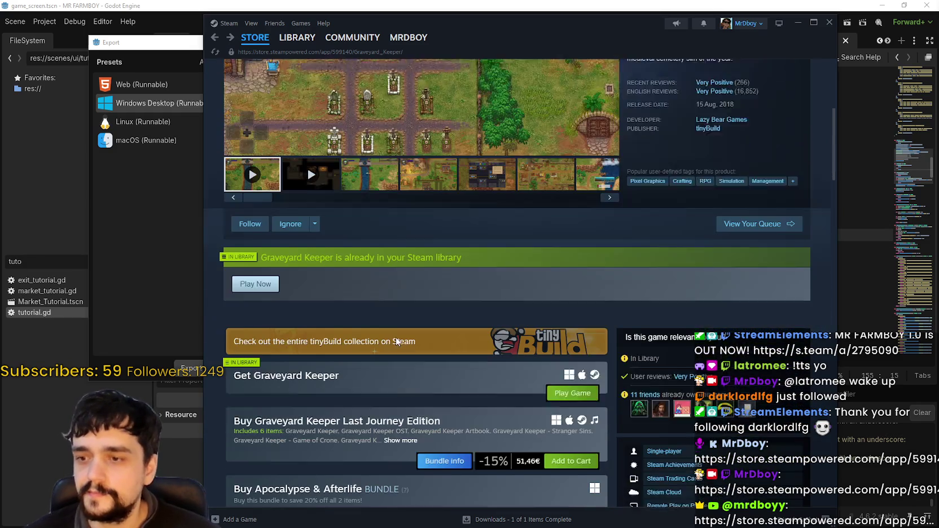
pyautogui.scroll(-3, 393, 342)
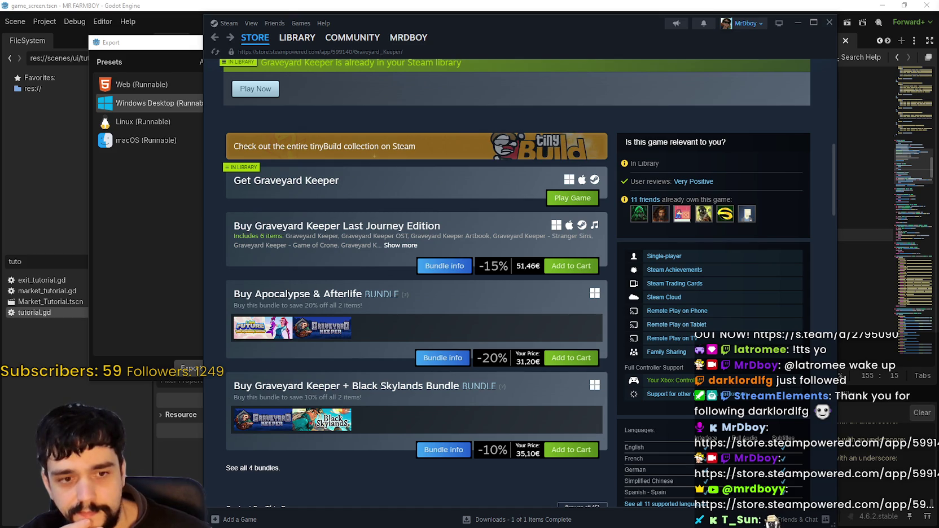
pyautogui.scroll(3, 375, 257)
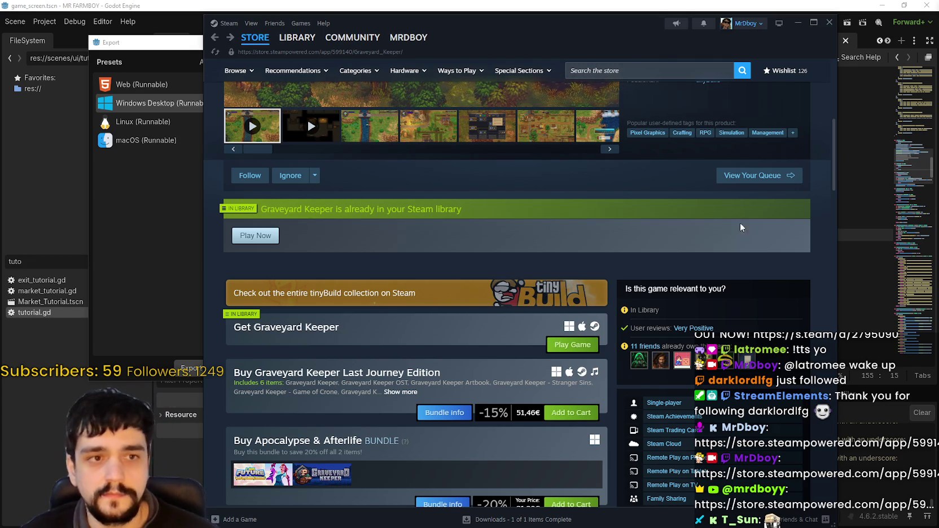
pyautogui.scroll(-7, 393, 366)
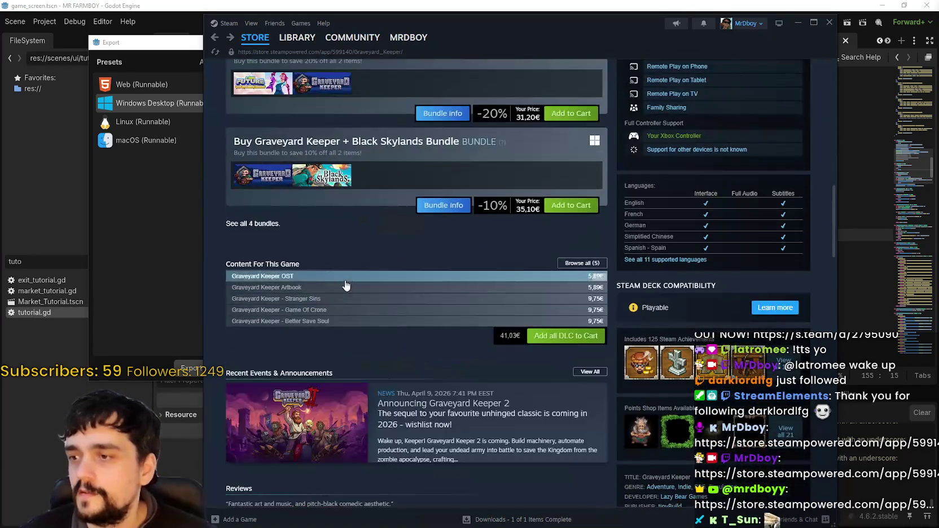
pyautogui.scroll(-3, 346, 286)
pyautogui.click(351, 237)
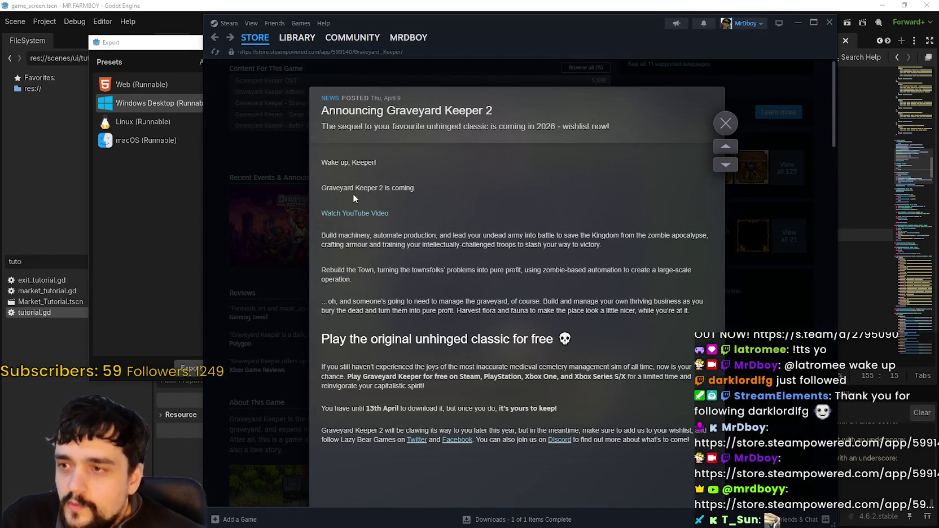
pyautogui.moveTo(321, 188); pyautogui.dragTo(362, 188)
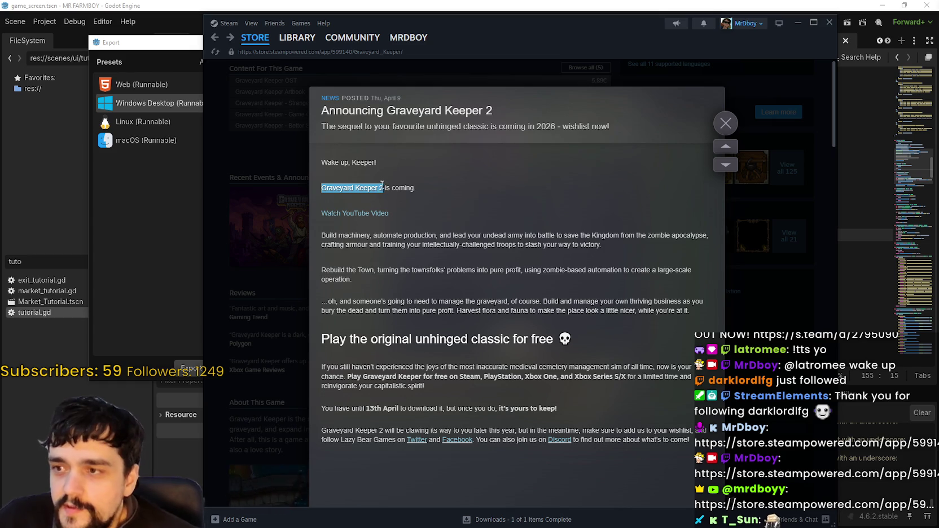
pyautogui.moveTo(417, 214)
pyautogui.mouseDown()
pyautogui.moveTo(395, 225)
pyautogui.moveTo(436, 236)
pyautogui.moveTo(618, 236)
pyautogui.moveTo(772, 291)
pyautogui.moveTo(624, 363)
pyautogui.moveTo(310, 341)
pyautogui.mouseUp()
pyautogui.click(618, 340)
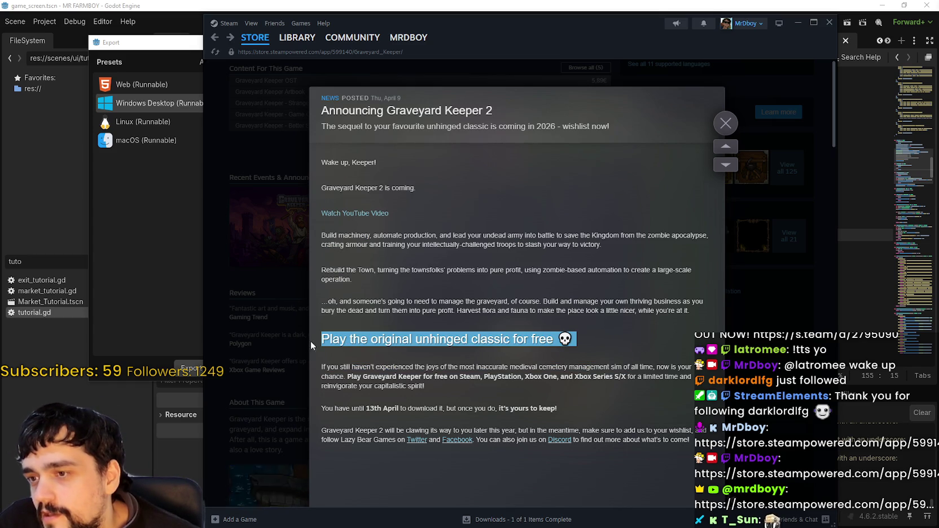
pyautogui.click(284, 336)
pyautogui.scroll(-1, 389, 313)
pyautogui.scroll(2, 333, 271)
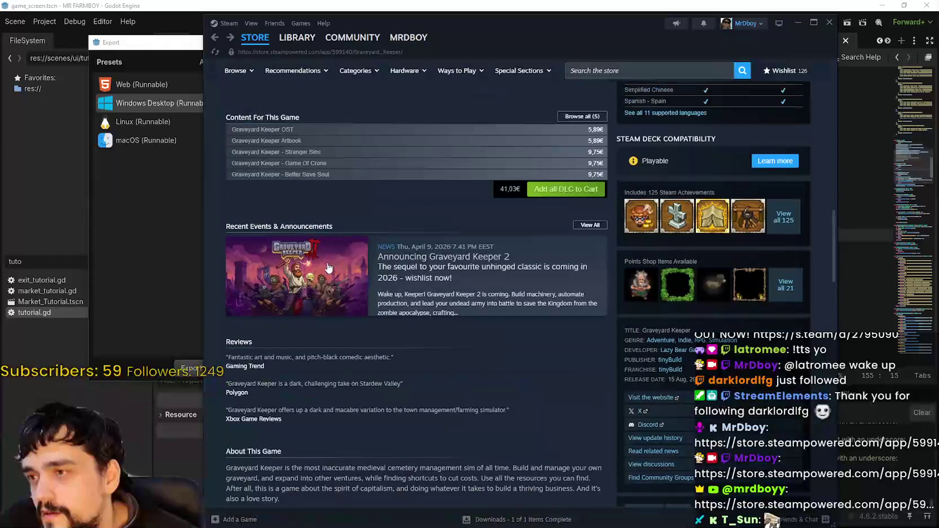
pyautogui.click(343, 295)
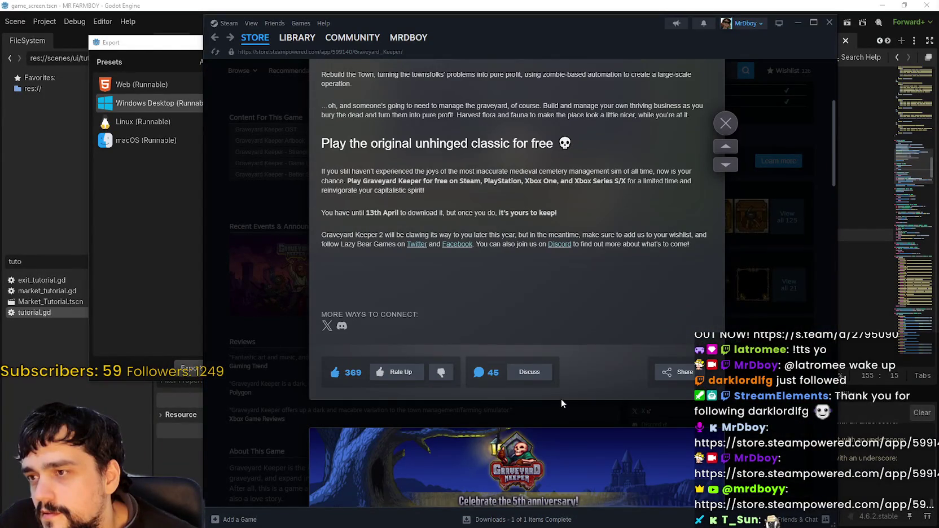
pyautogui.scroll(1, 561, 399)
pyautogui.moveTo(319, 220); pyautogui.dragTo(576, 230)
pyautogui.moveTo(704, 262)
pyautogui.mouseDown()
pyautogui.moveTo(701, 297)
pyautogui.moveTo(698, 287)
pyautogui.mouseUp()
pyautogui.click(622, 350)
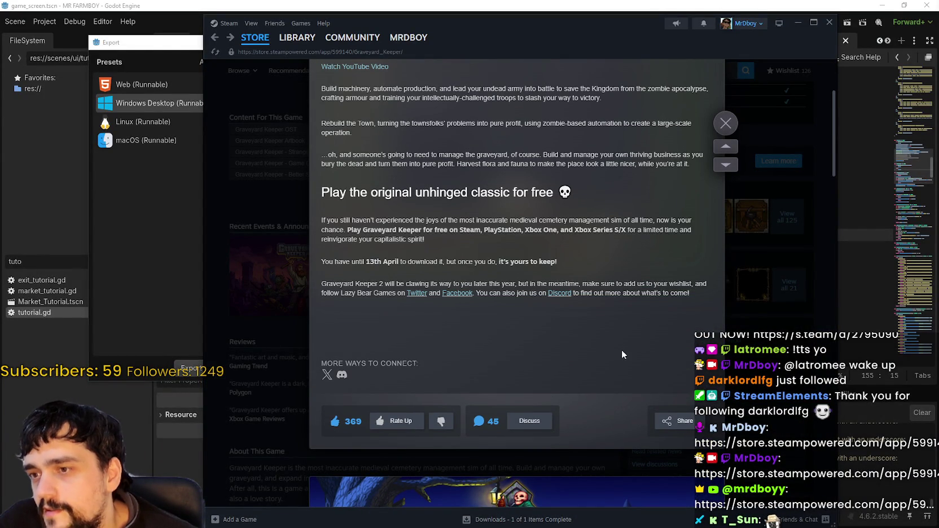
pyautogui.press('Escape')
pyautogui.scroll(3, 443, 386)
pyautogui.scroll(4, 443, 386)
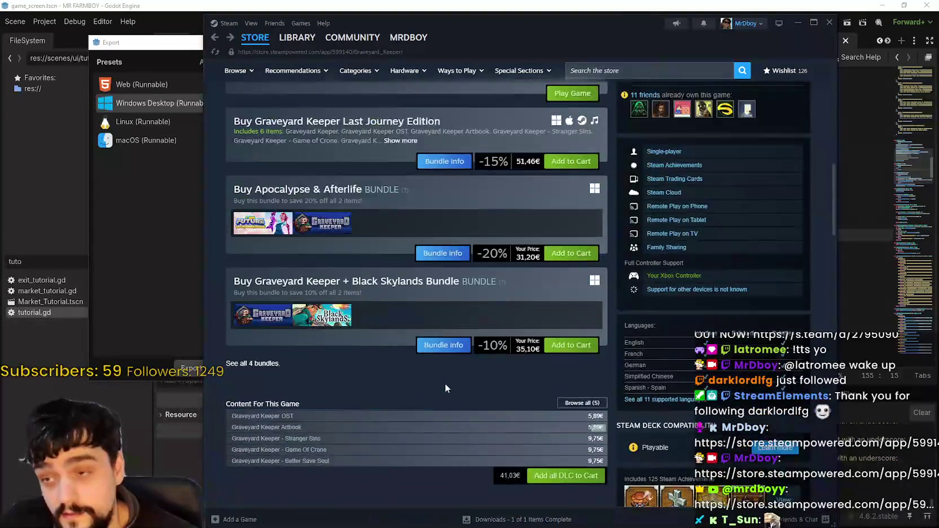
pyautogui.scroll(7, 447, 383)
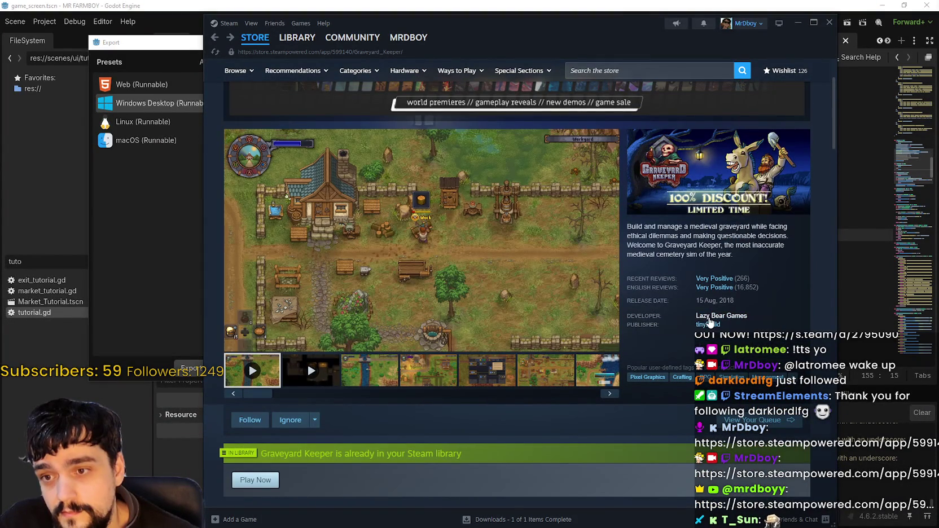
# Search the store for 'e kee', then 'grave keeper', to reach a Grave Keeper store page
pyautogui.scroll(-4, 444, 395)
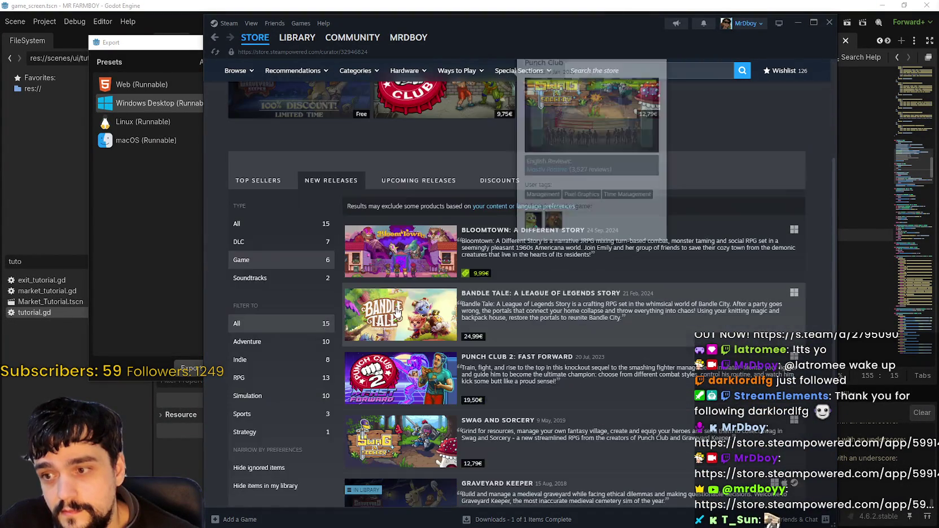
pyautogui.scroll(-3, 536, 350)
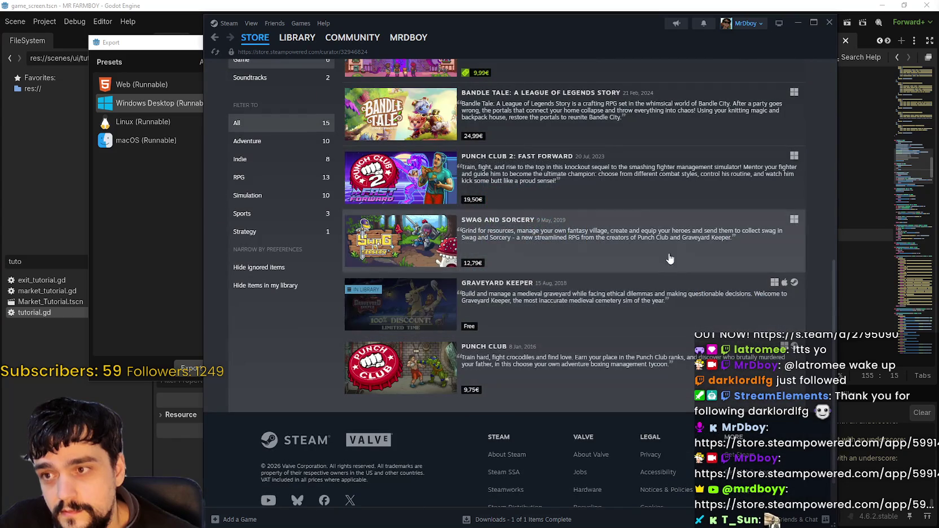
pyautogui.scroll(2, 587, 361)
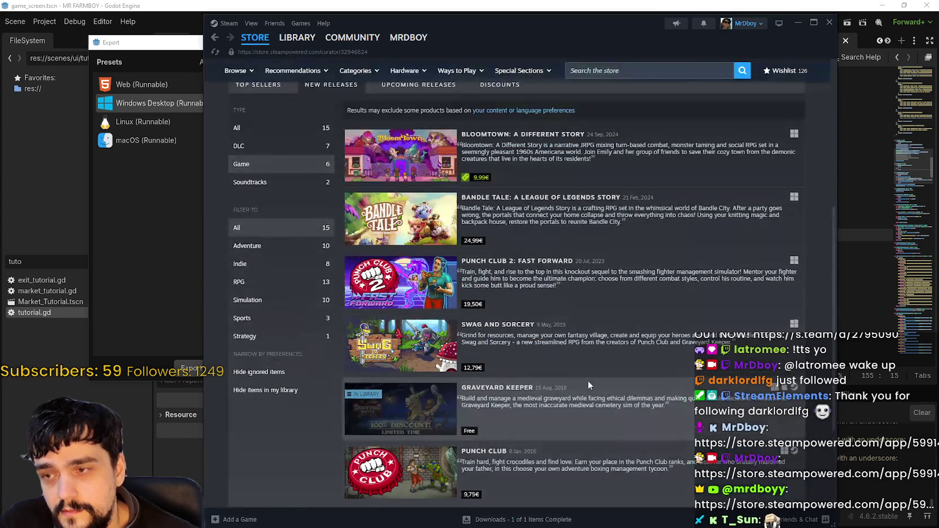
pyautogui.scroll(5, 587, 376)
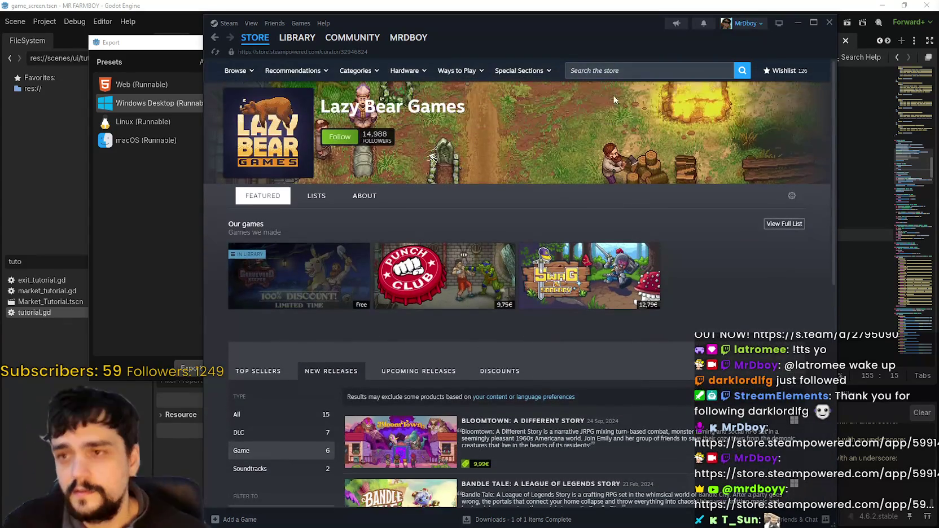
pyautogui.click(626, 73)
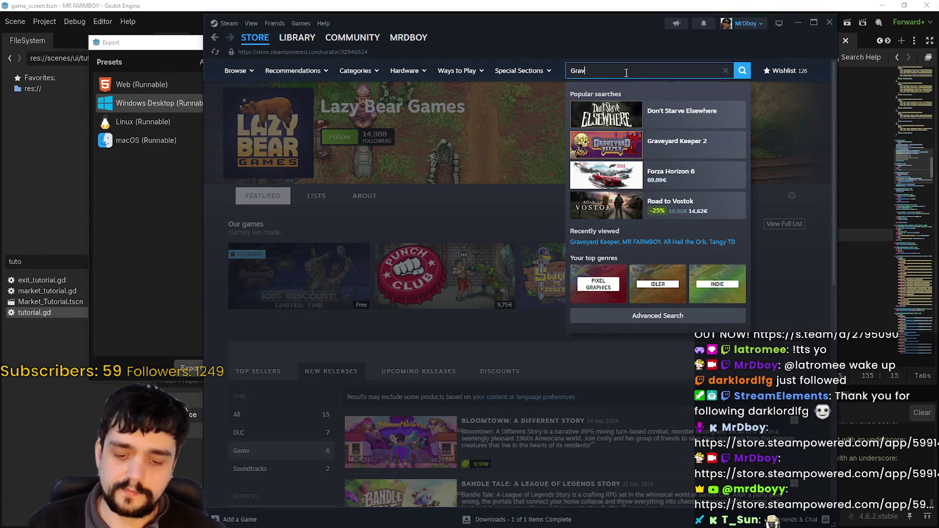
pyautogui.write('e keeper')
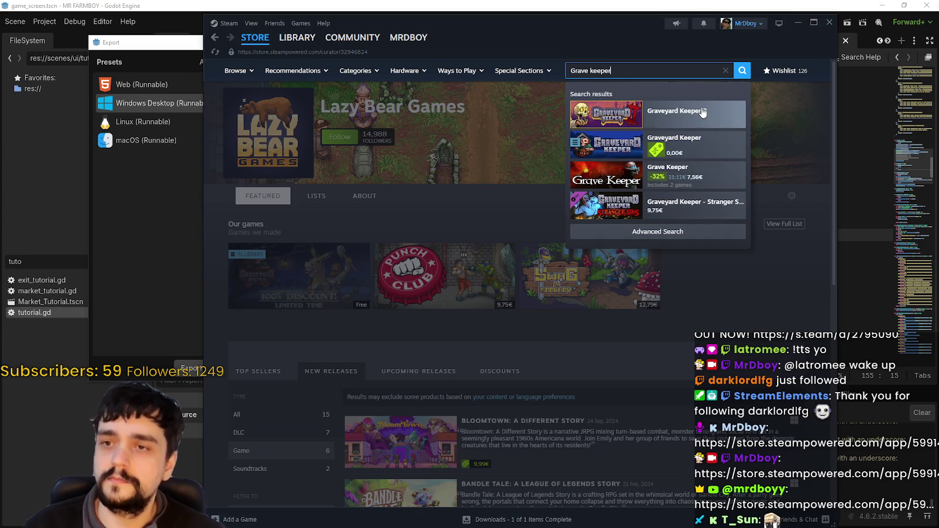
pyautogui.press('Return')
pyautogui.click(662, 74)
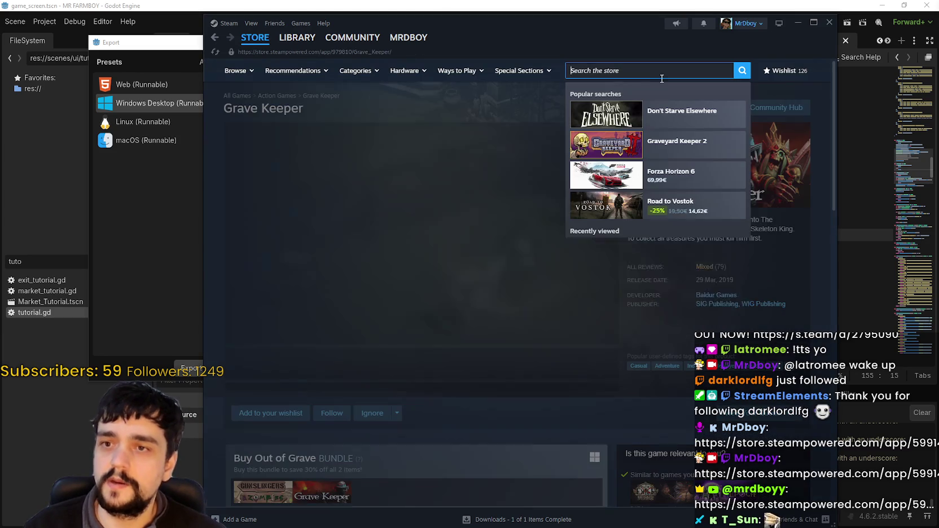
pyautogui.write('grave keeper')
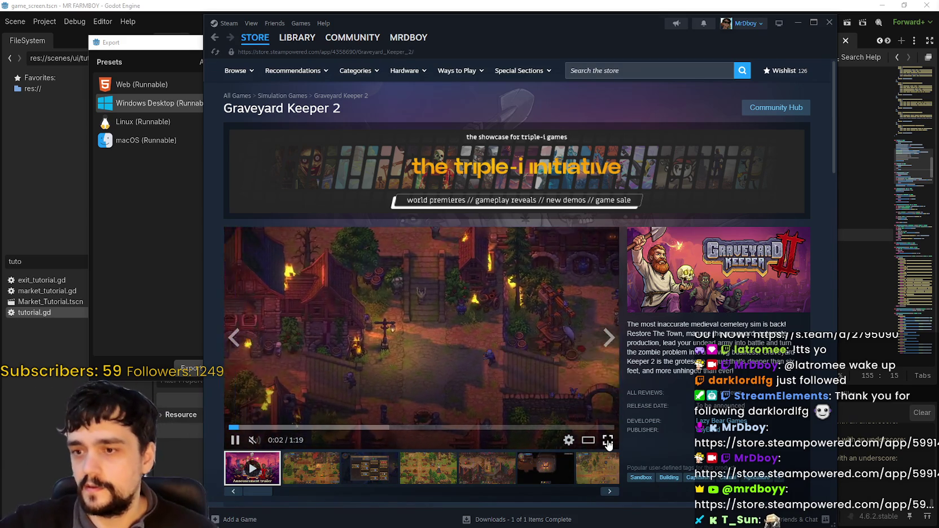
# Watch the Graveyard Keeper 2 trailer full screen to its end, then exit full screen
pyautogui.click(607, 440)
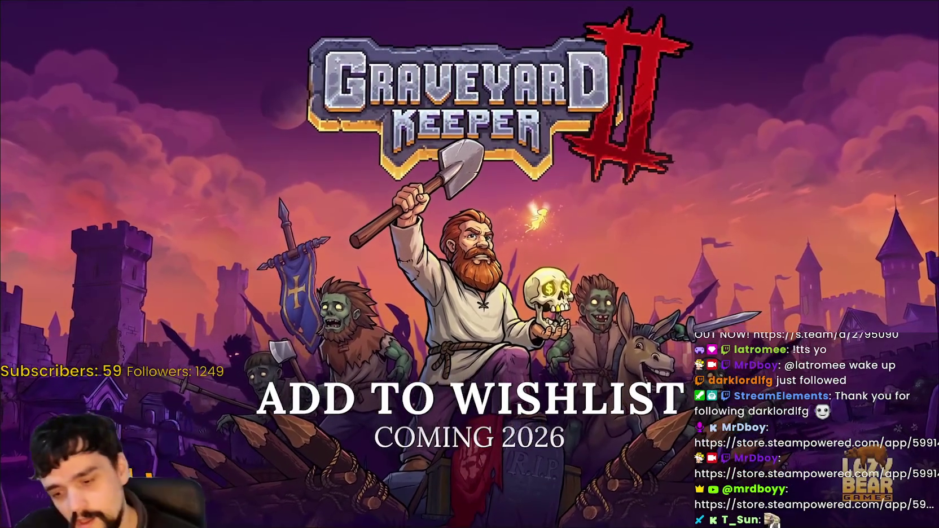
pyautogui.press('Escape')
pyautogui.scroll(-1, 306, 352)
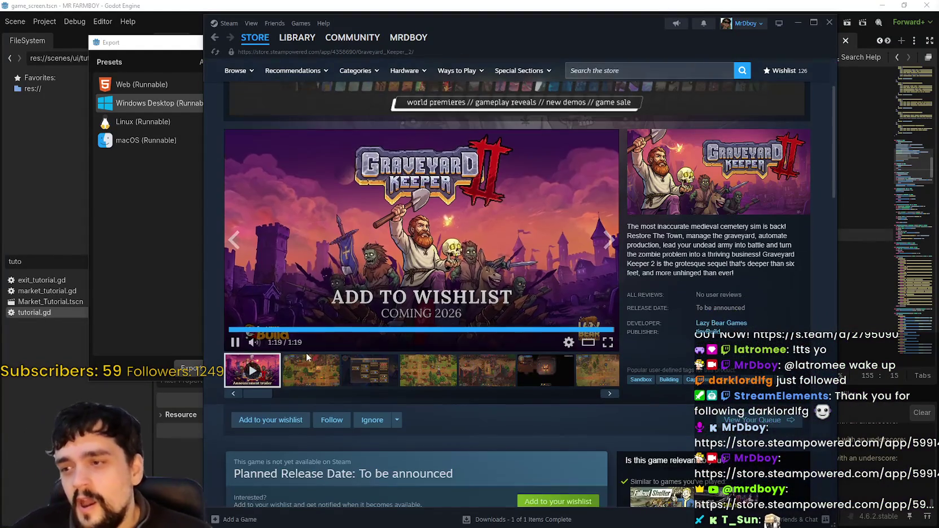
pyautogui.scroll(-5, 297, 325)
pyautogui.scroll(-3, 382, 322)
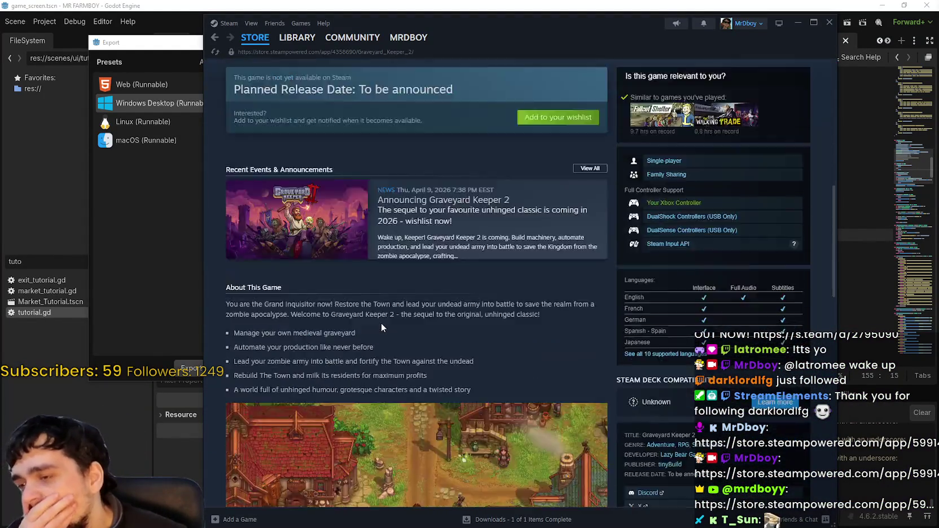
pyautogui.scroll(-4, 380, 323)
pyautogui.scroll(-1, 378, 321)
pyautogui.scroll(3, 376, 314)
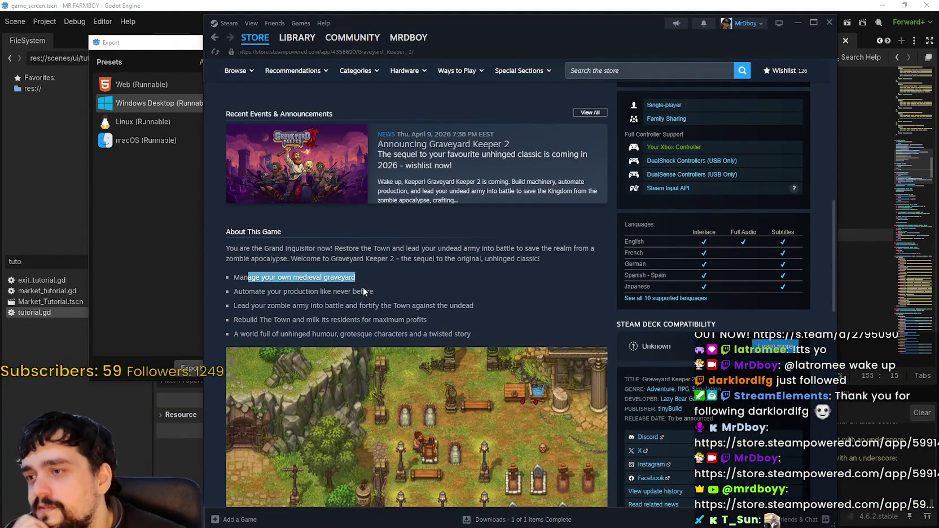
pyautogui.click(363, 288)
pyautogui.moveTo(372, 291)
pyautogui.mouseDown()
pyautogui.moveTo(233, 291)
pyautogui.moveTo(234, 305)
pyautogui.moveTo(478, 308)
pyautogui.moveTo(501, 317)
pyautogui.moveTo(476, 310)
pyautogui.mouseUp()
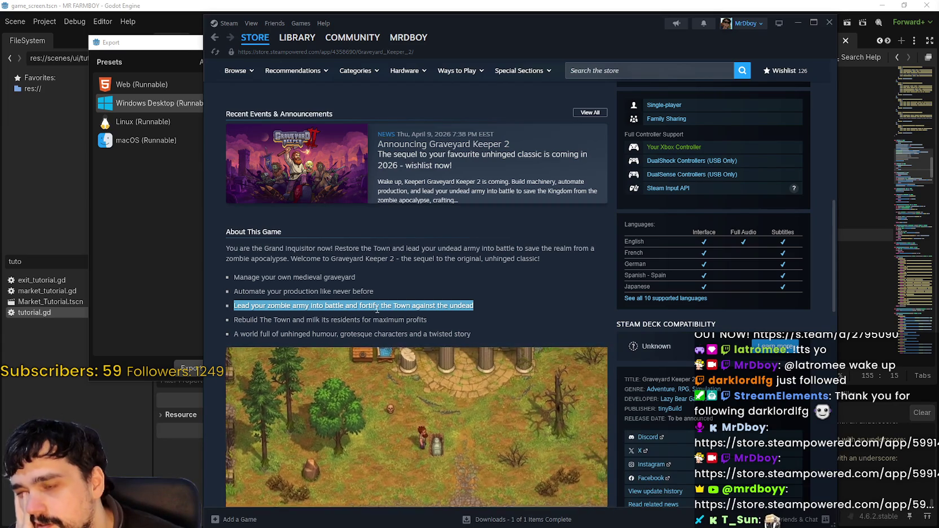
pyautogui.click(411, 316)
pyautogui.scroll(-2, 391, 299)
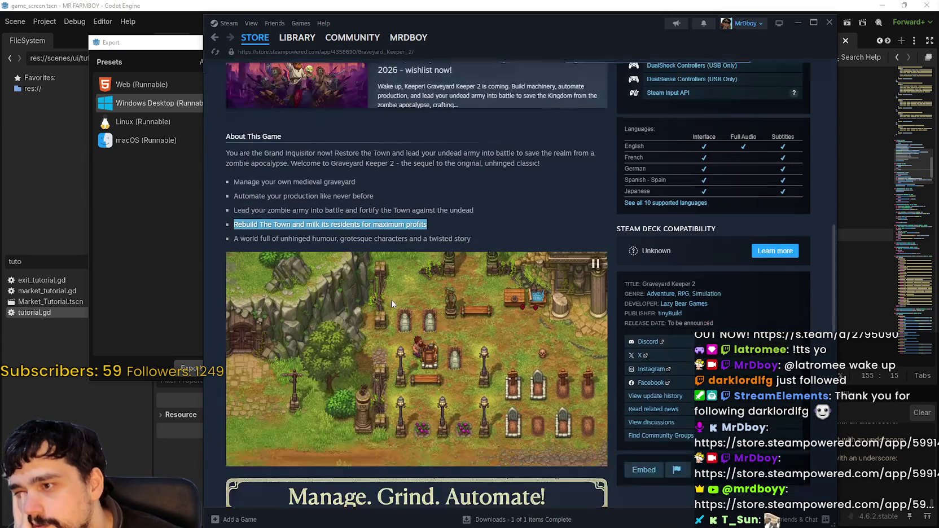
pyautogui.moveTo(259, 235); pyautogui.dragTo(471, 236)
pyautogui.scroll(-1, 458, 317)
pyautogui.scroll(-1, 458, 318)
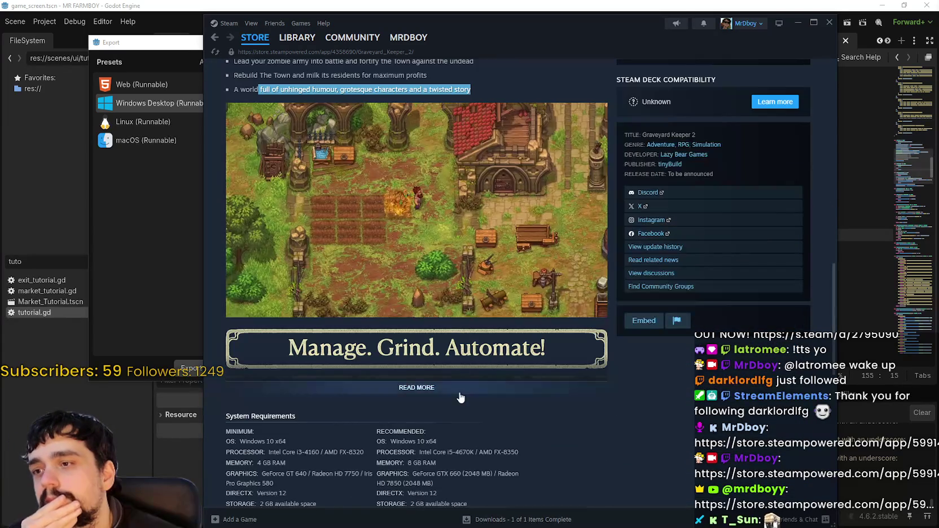
pyautogui.scroll(-4, 531, 393)
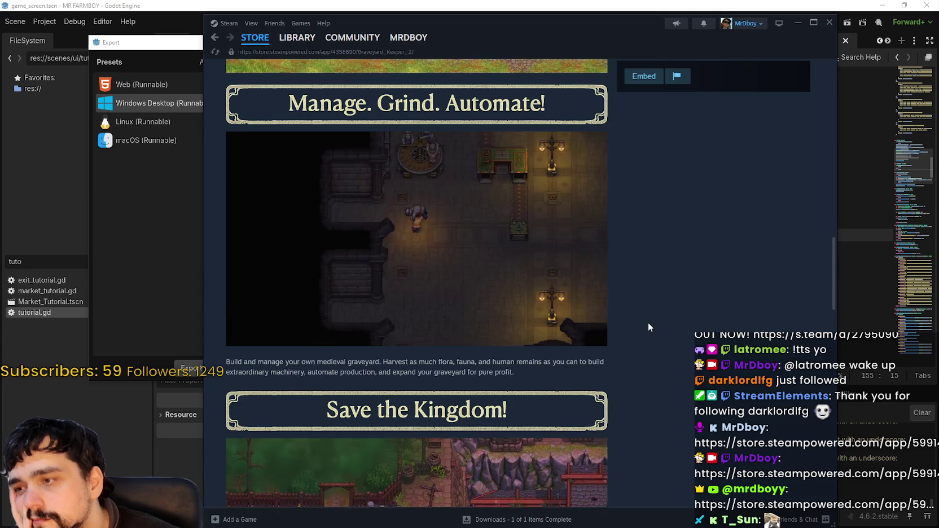
pyautogui.scroll(-3, 648, 324)
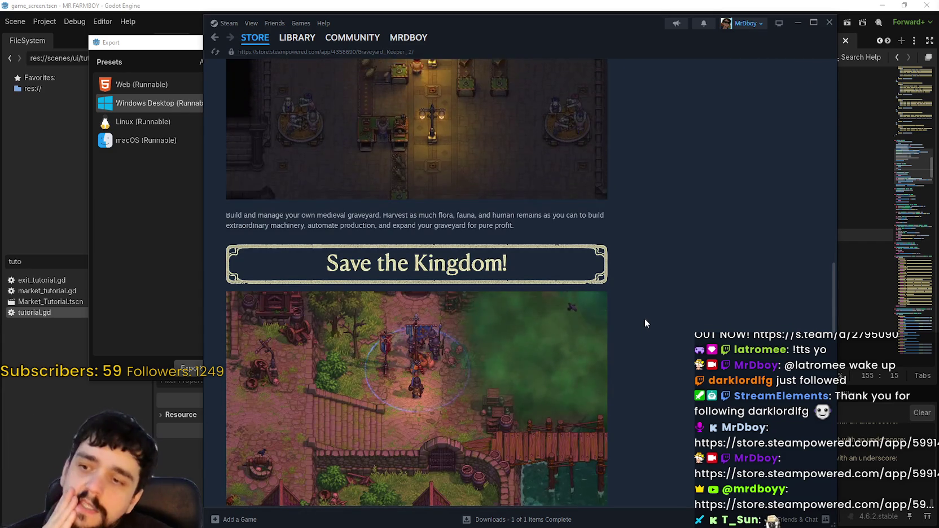
pyautogui.scroll(-2, 626, 345)
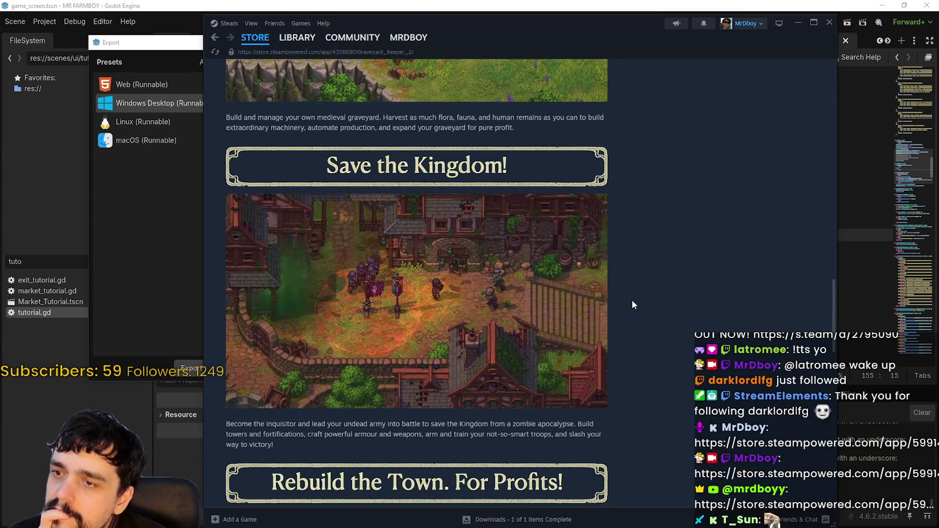
pyautogui.scroll(-3, 631, 296)
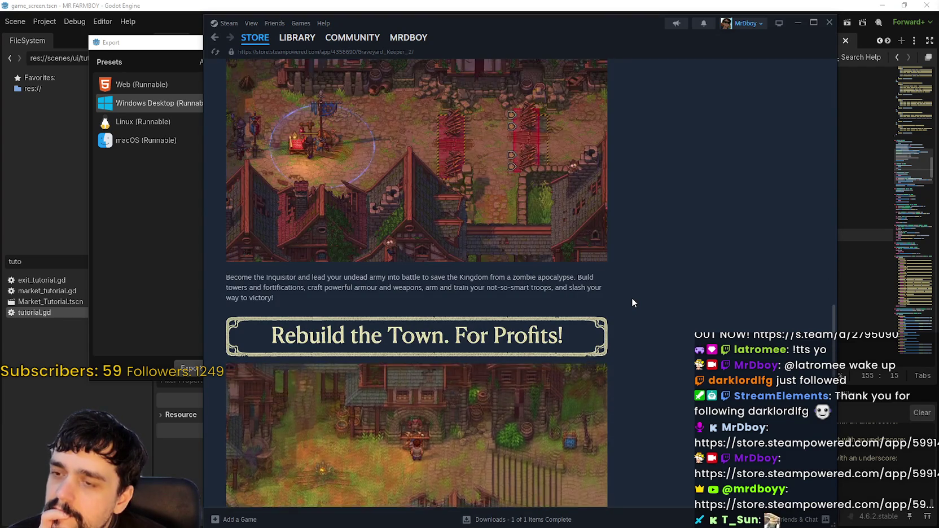
pyautogui.scroll(-3, 632, 299)
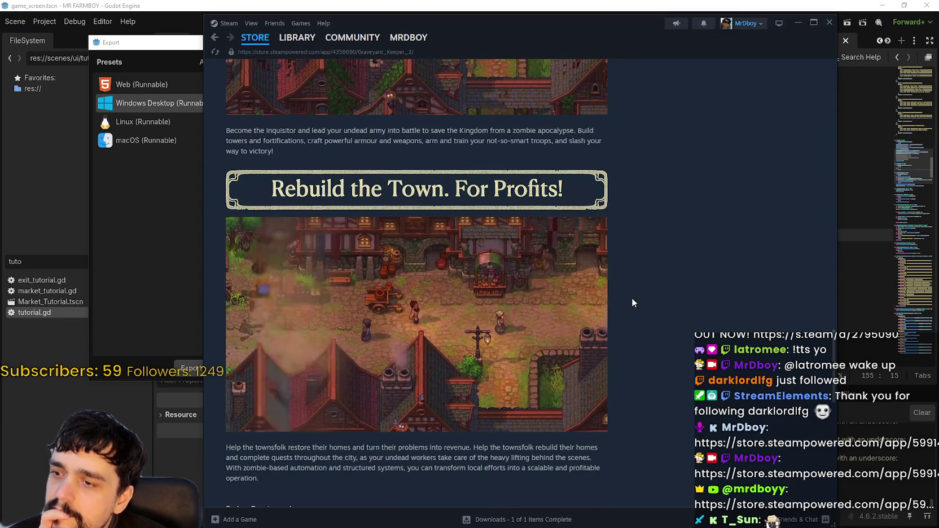
pyautogui.scroll(-4, 629, 298)
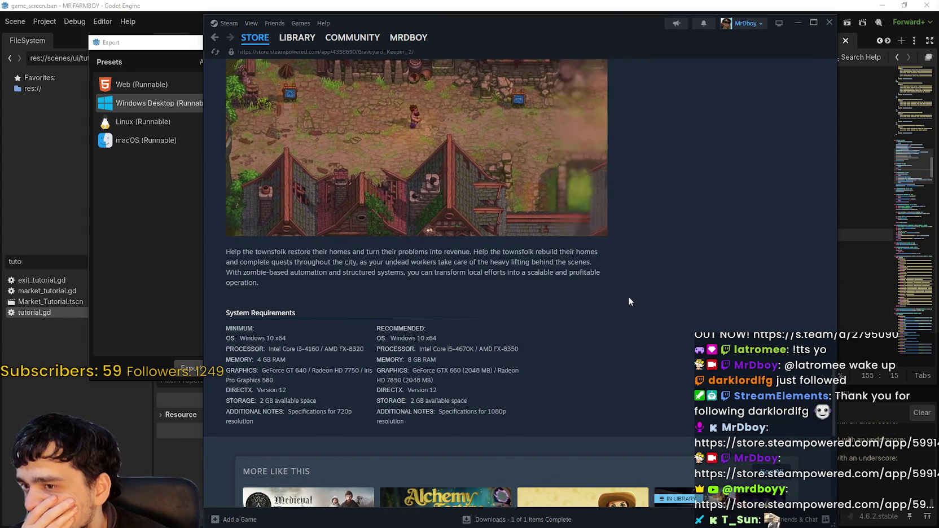
pyautogui.scroll(-3, 628, 296)
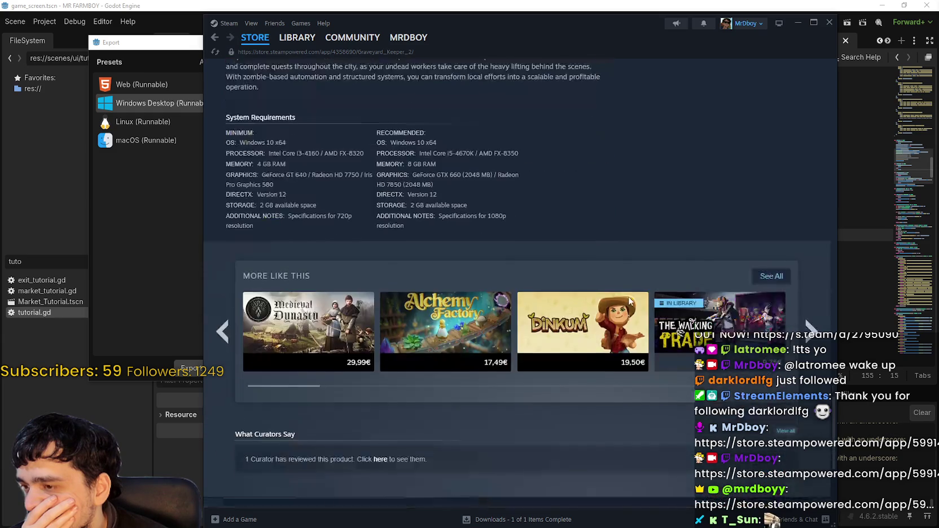
pyautogui.scroll(15, 628, 297)
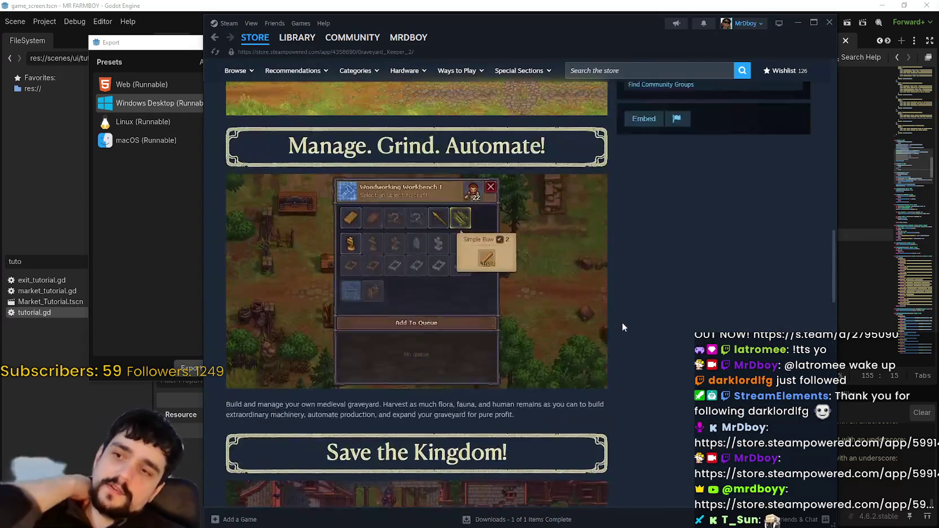
pyautogui.scroll(15, 623, 327)
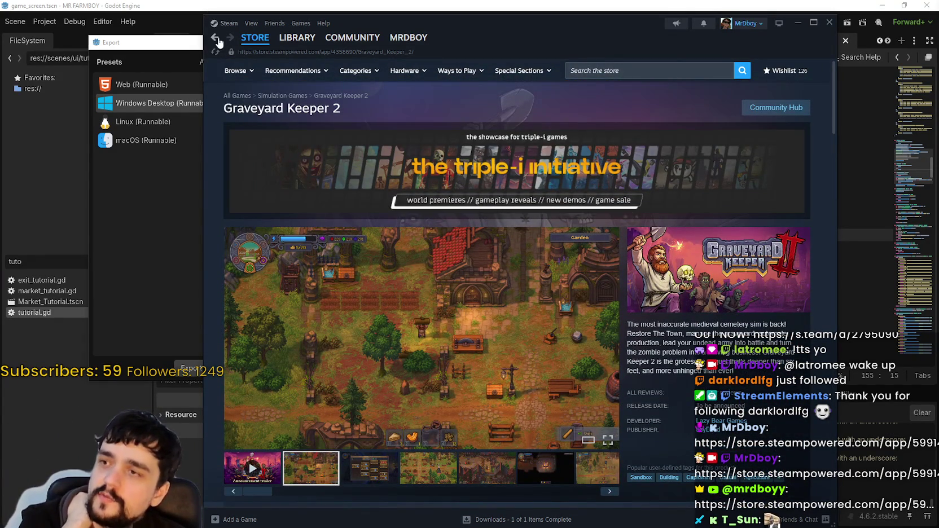
pyautogui.click(666, 68)
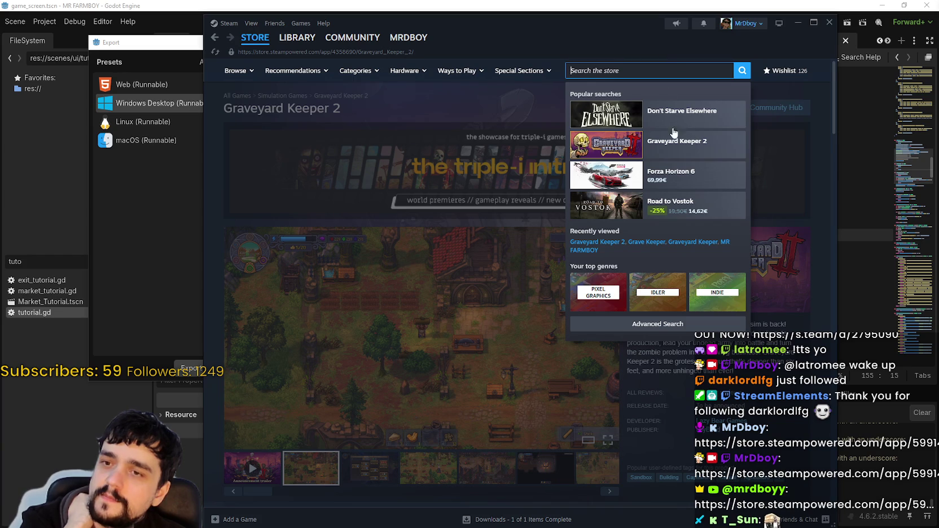
# List Lazy Bear Games products, open Graveyard Keeper, and play its trailer fullscreen
pyautogui.click(666, 421)
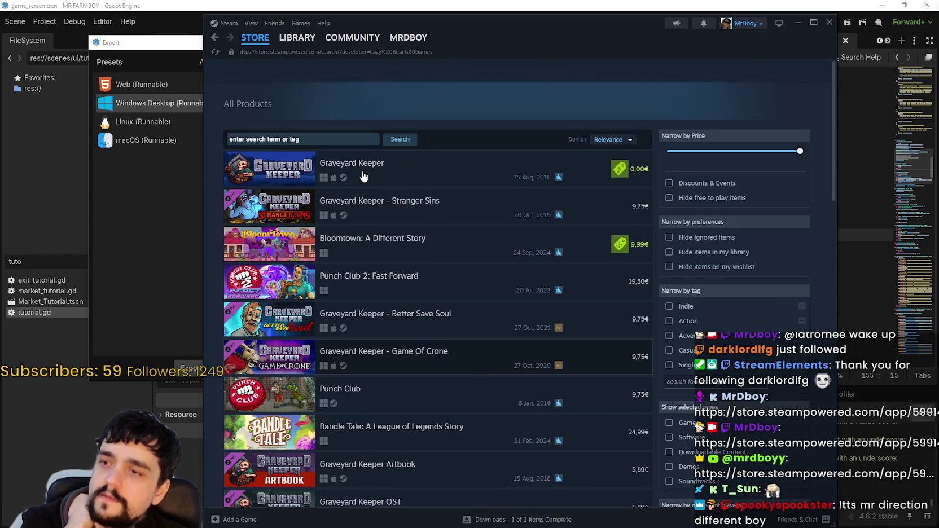
pyautogui.click(369, 194)
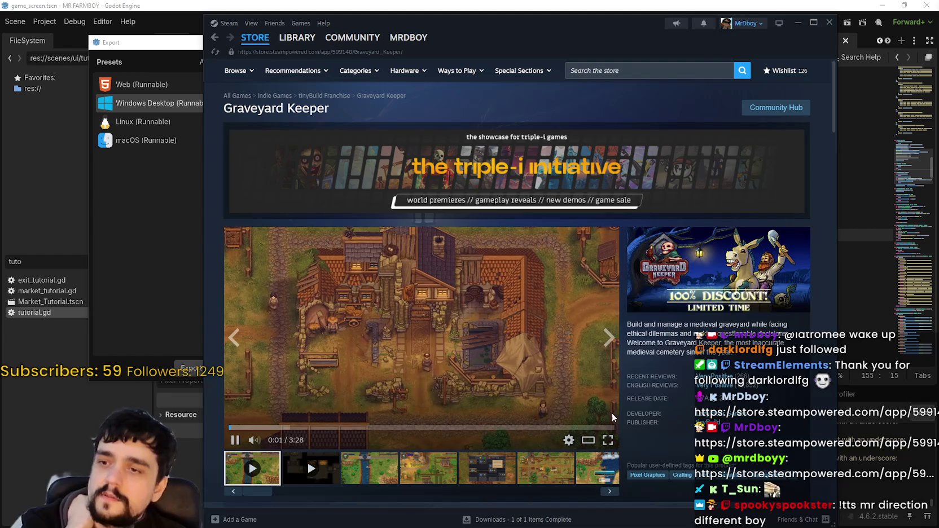
pyautogui.click(607, 440)
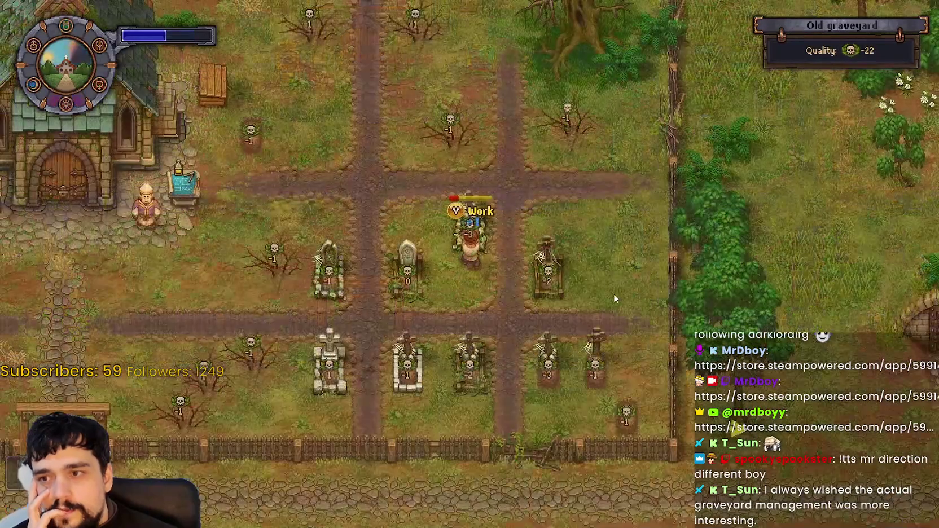
# Skip through the Graveyard Keeper trailer along its seek bar, then pause and leave fullscreen
pyautogui.moveTo(611, 299)
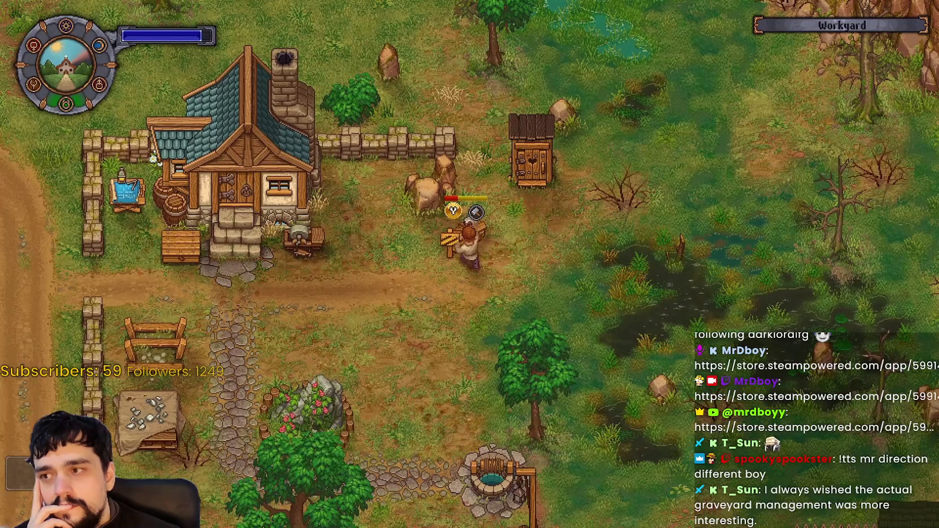
pyautogui.moveTo(389, 382)
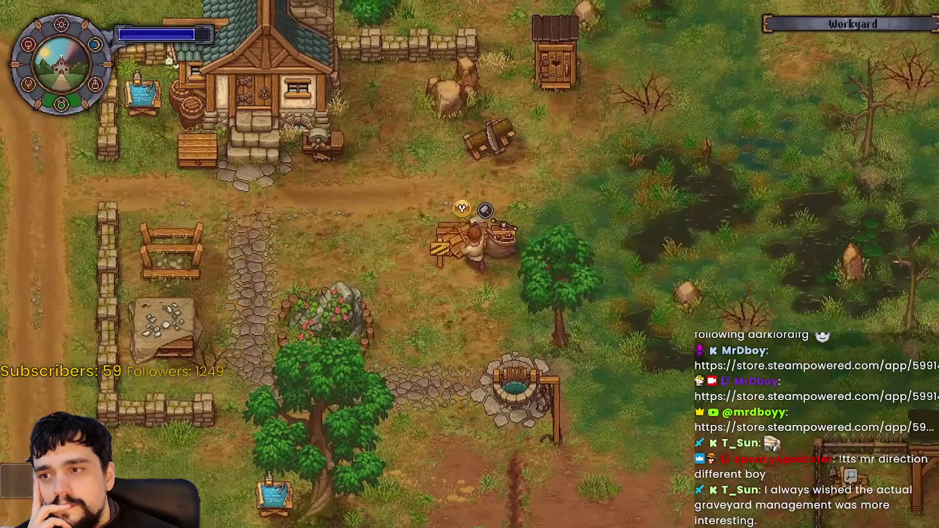
pyautogui.moveTo(356, 481)
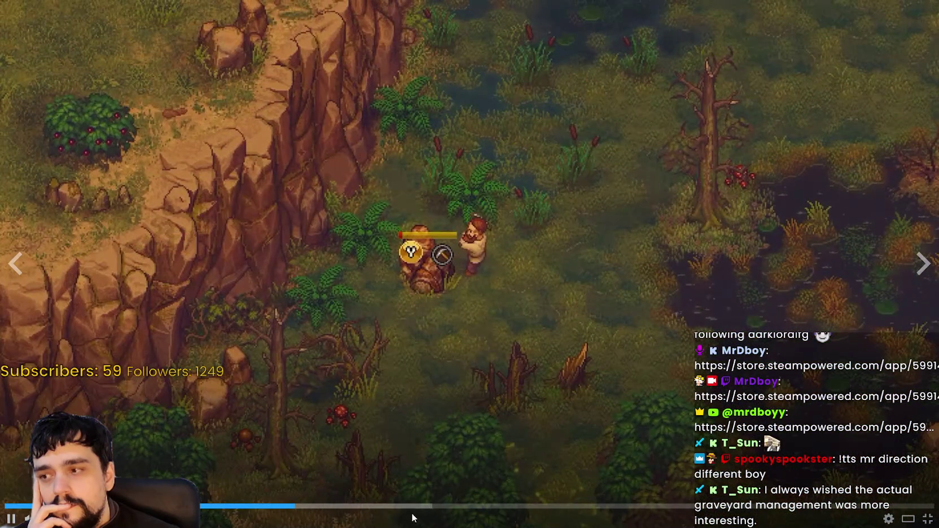
pyautogui.click(409, 506)
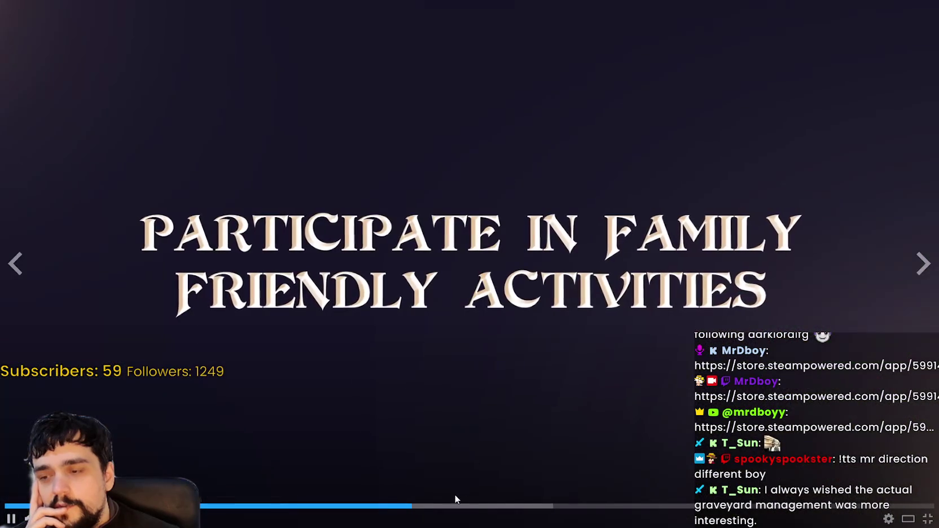
pyautogui.click(488, 507)
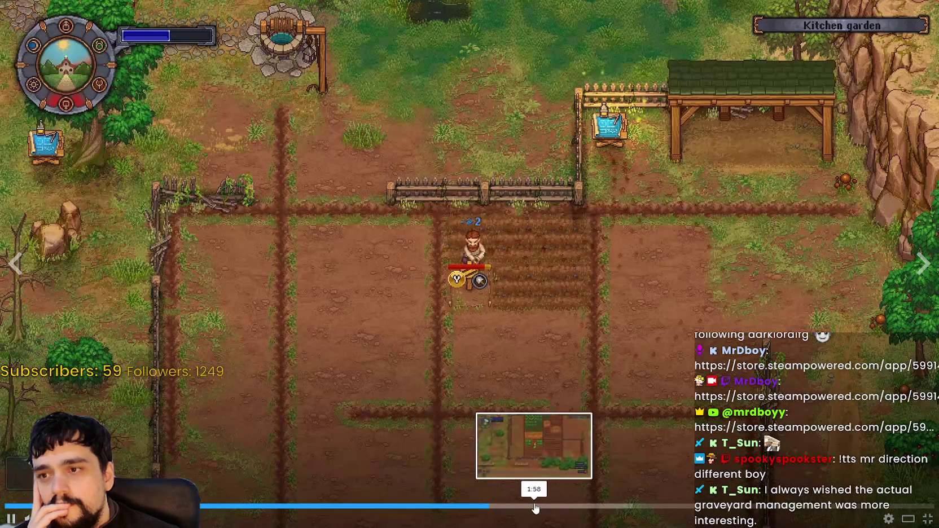
pyautogui.click(536, 507)
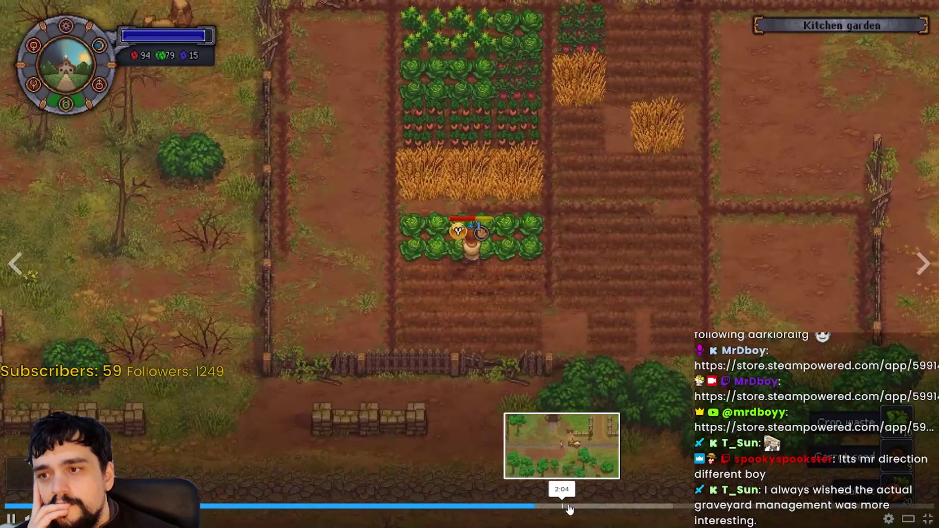
pyautogui.click(573, 507)
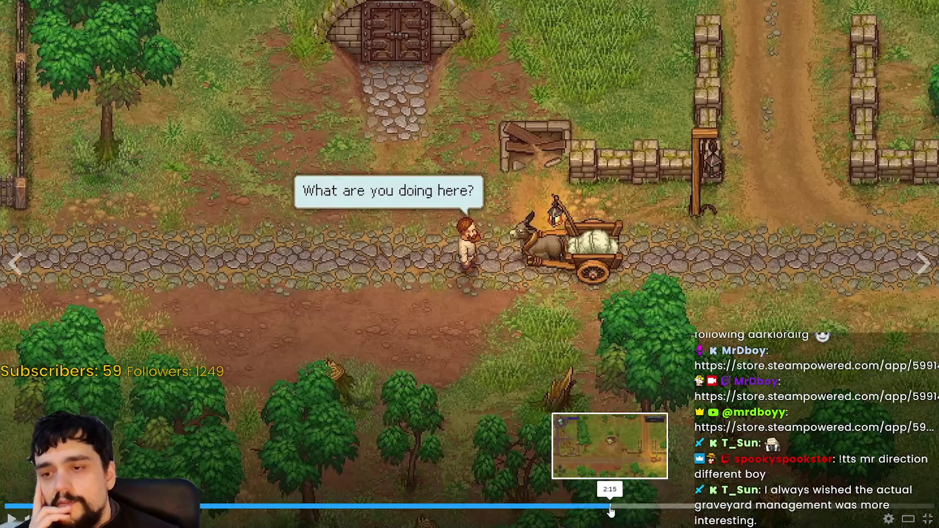
pyautogui.click(640, 507)
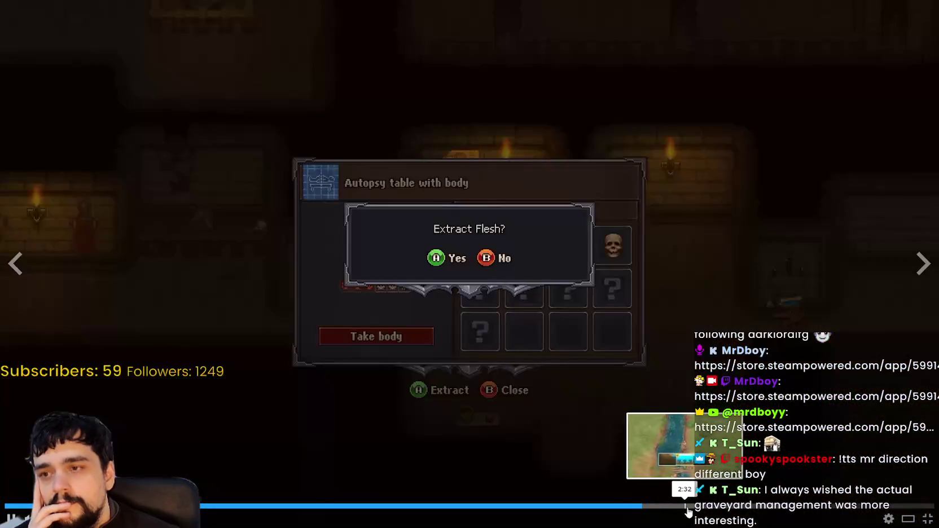
pyautogui.click(688, 508)
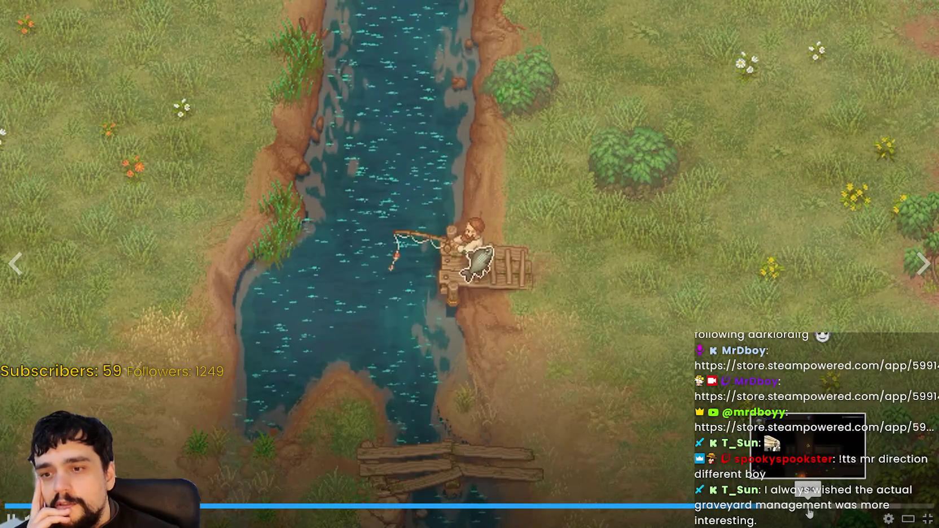
pyautogui.click(804, 508)
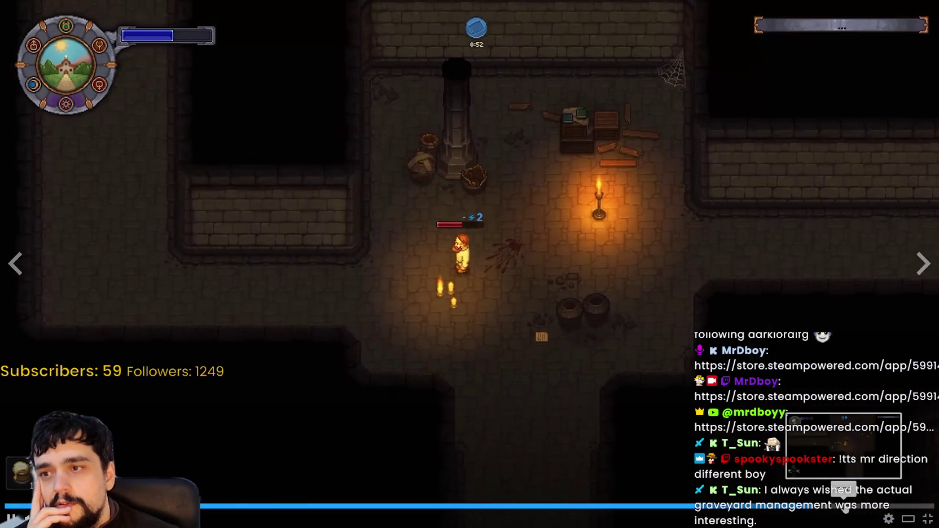
pyautogui.click(845, 509)
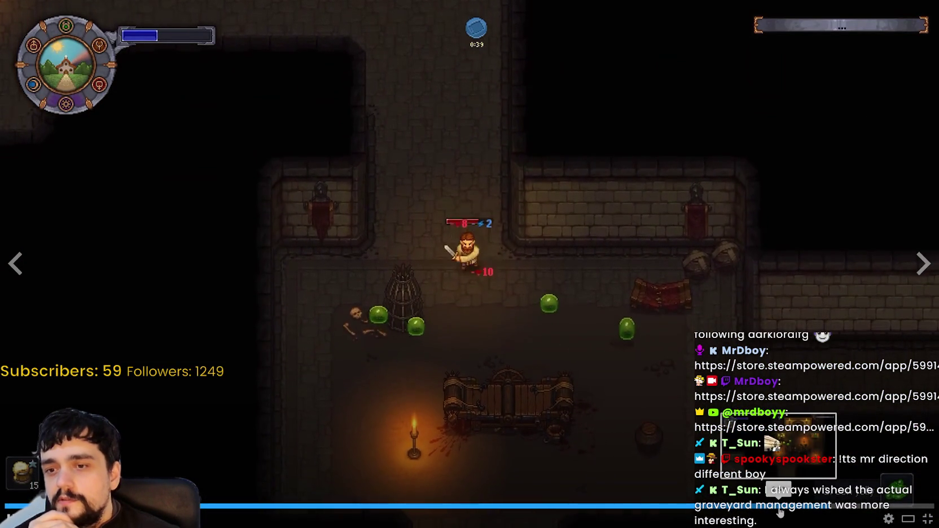
pyautogui.click(822, 509)
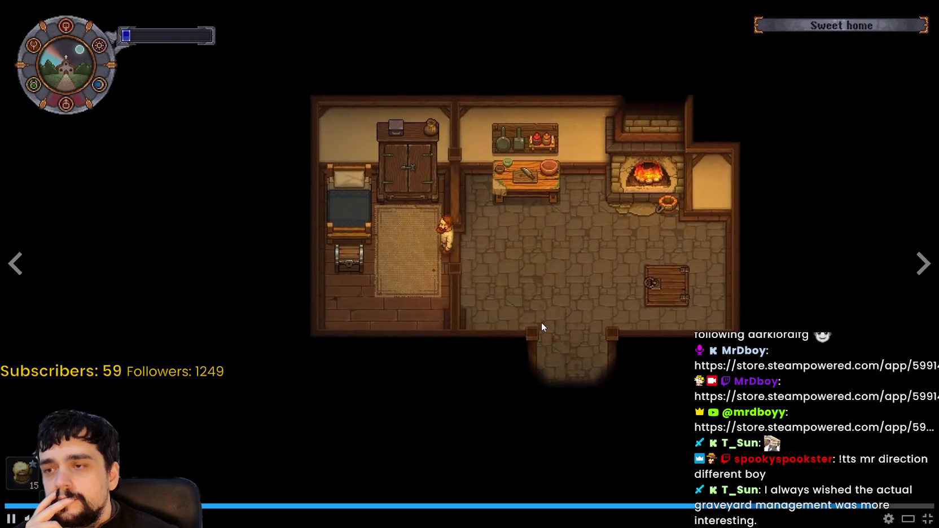
pyautogui.click(541, 327)
pyautogui.press('Escape')
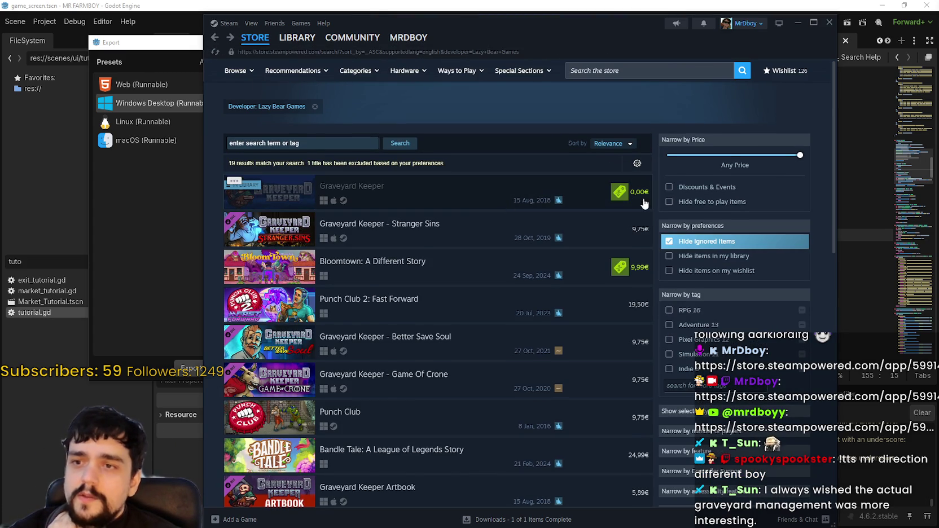
# Reopen the Graveyard Keeper 2 page and skip its fullscreen trailer ahead to the closing card
pyautogui.moveTo(624, 195)
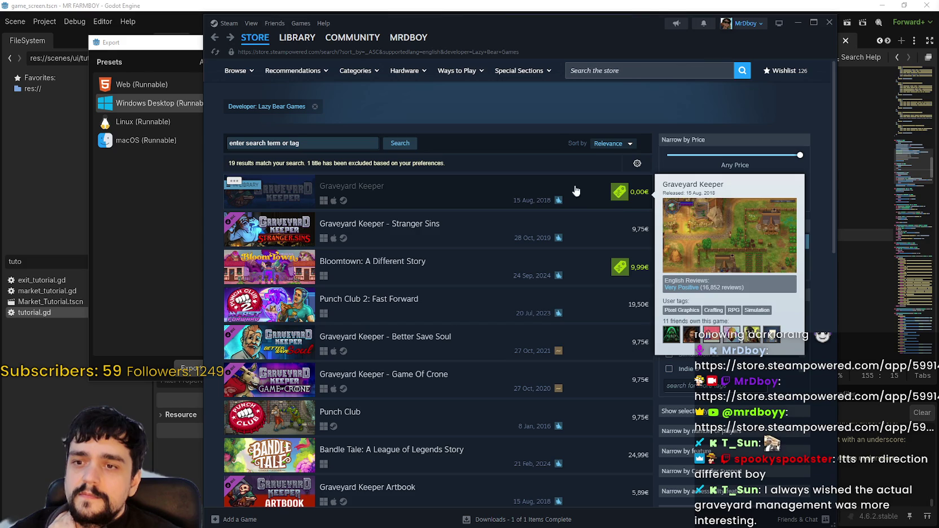
pyautogui.click(215, 39)
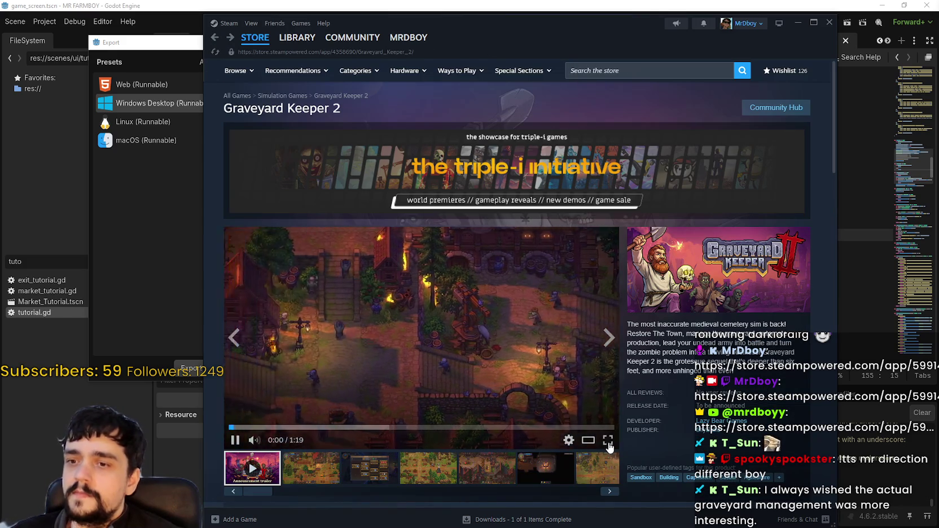
pyautogui.click(607, 439)
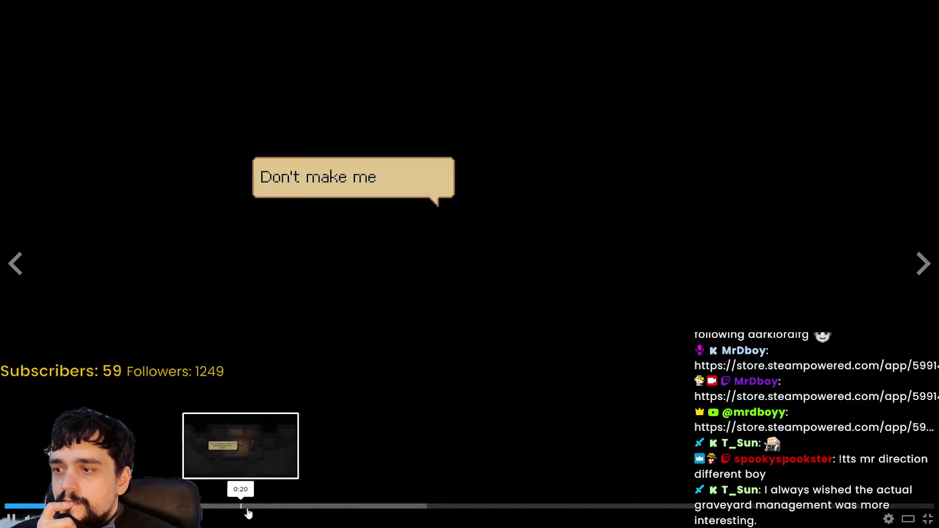
pyautogui.click(330, 511)
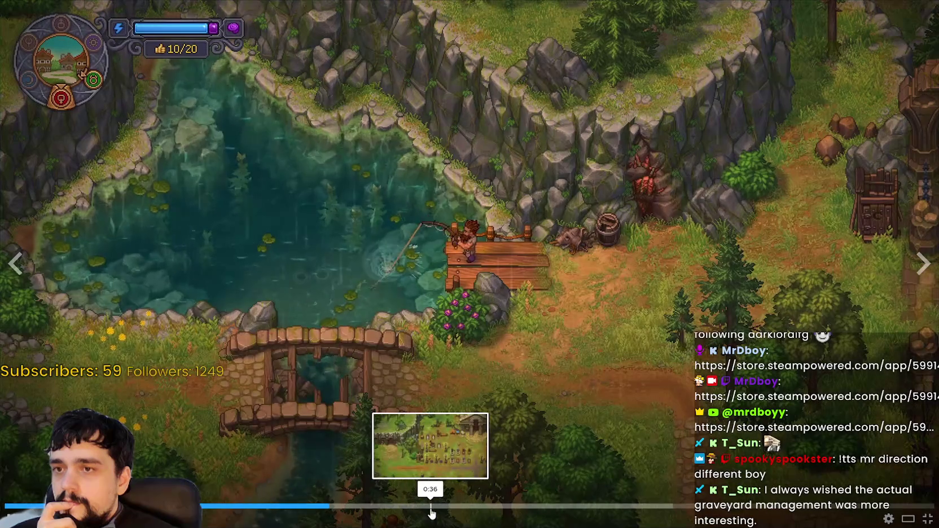
pyautogui.click(432, 511)
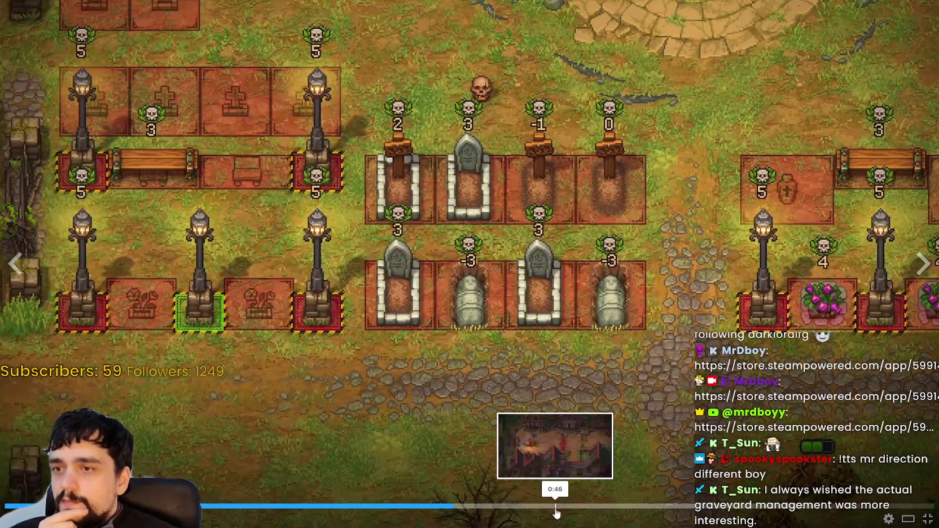
pyautogui.click(555, 511)
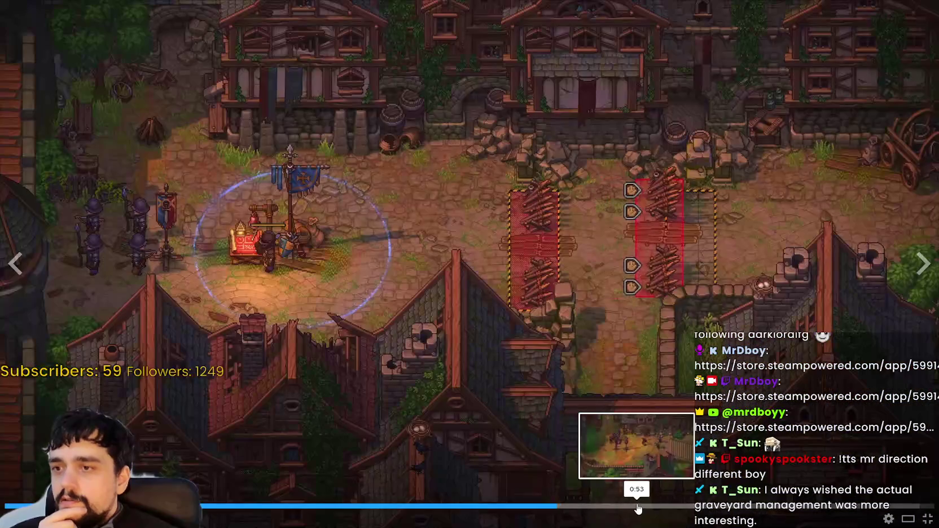
pyautogui.click(638, 509)
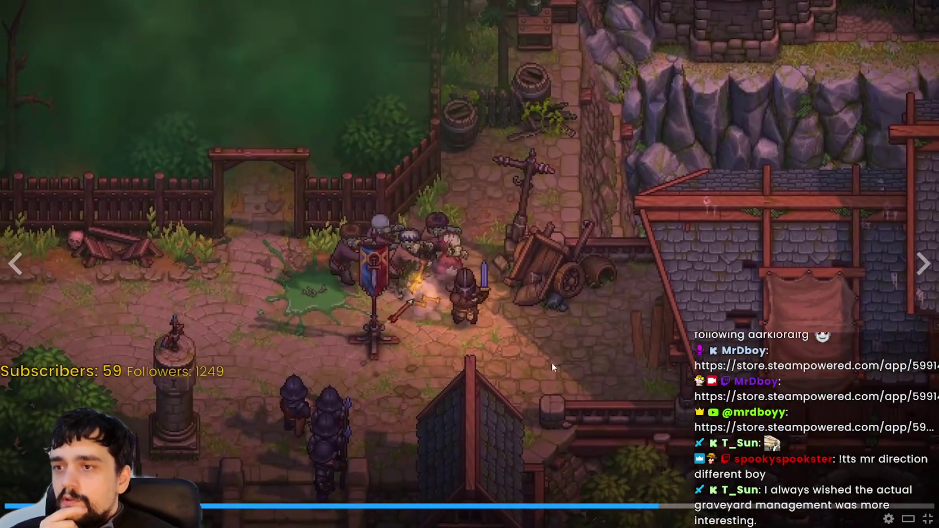
pyautogui.press('Right')
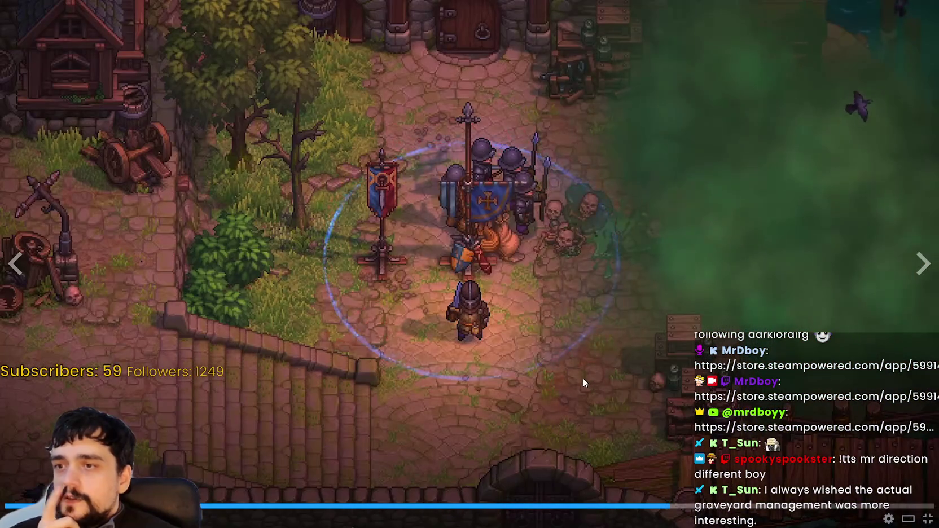
pyautogui.press('Right')
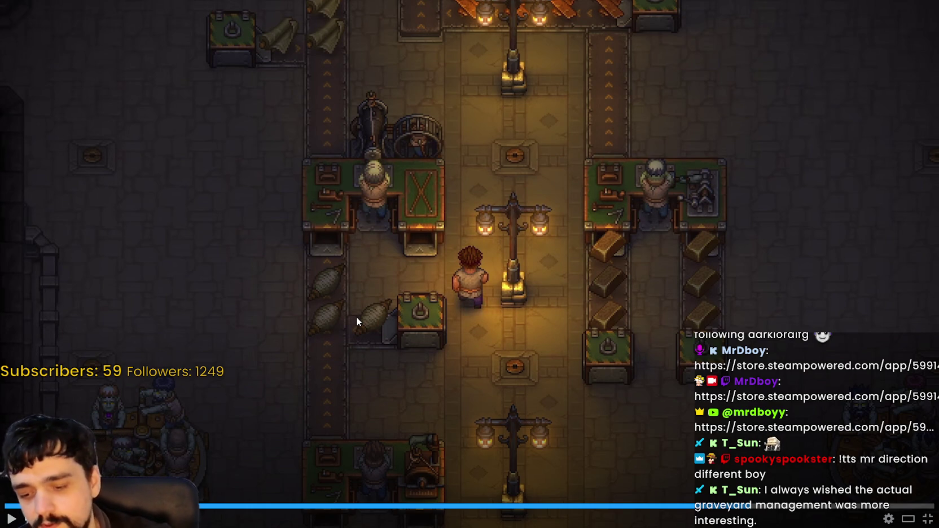
pyautogui.press('space')
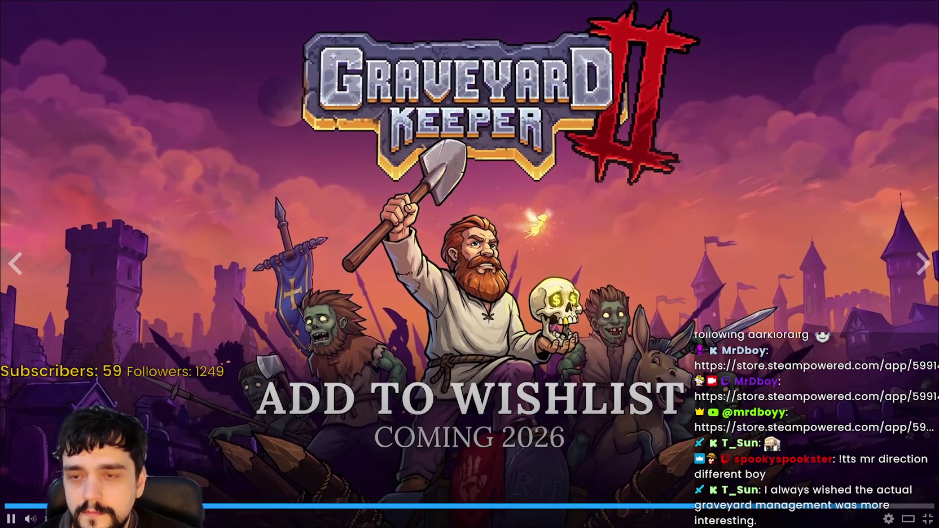
# Leave fullscreen and open the second Graveyard Keeper 2 screenshot in the full-size viewer
pyautogui.click(917, 522)
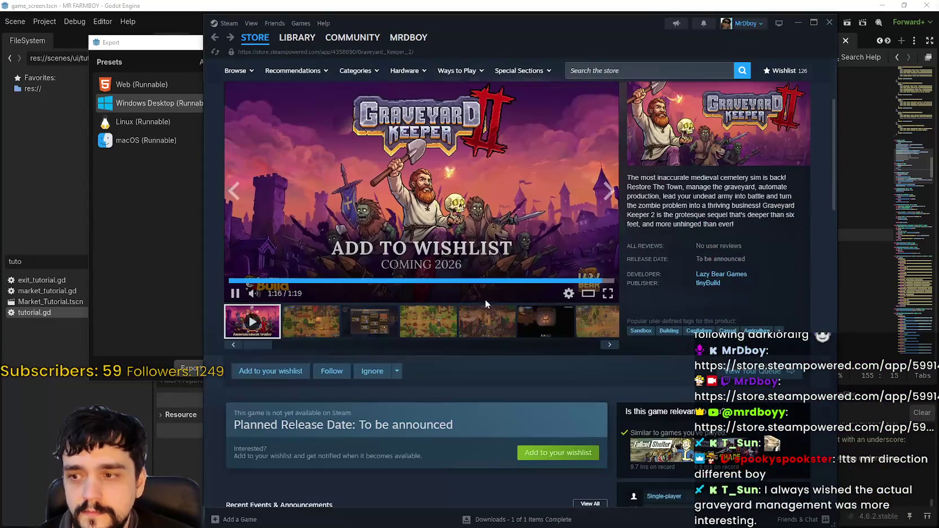
pyautogui.click(300, 321)
pyautogui.scroll(3, 402, 316)
pyautogui.click(402, 316)
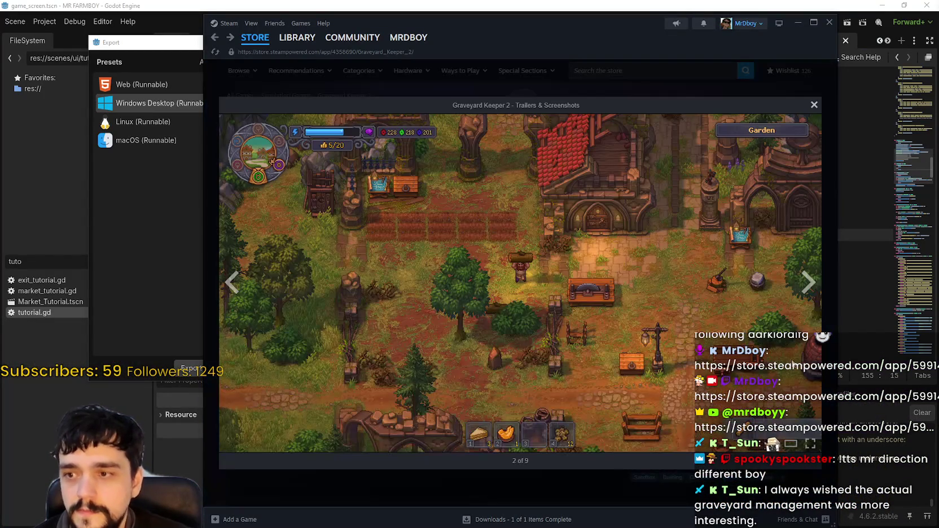
# Page through all nine screenshots, wrapping back to the trailer, then close the viewer
pyautogui.click(798, 290)
pyautogui.click(801, 289)
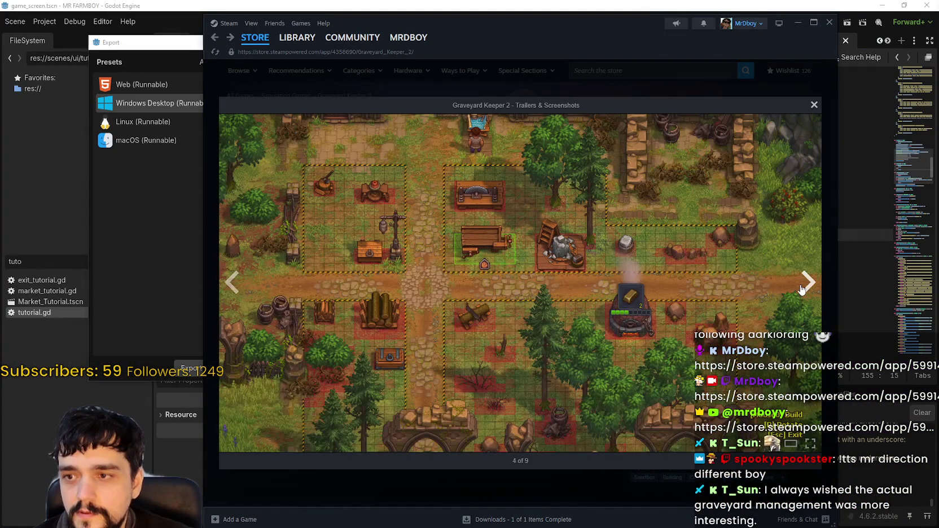
pyautogui.click(801, 289)
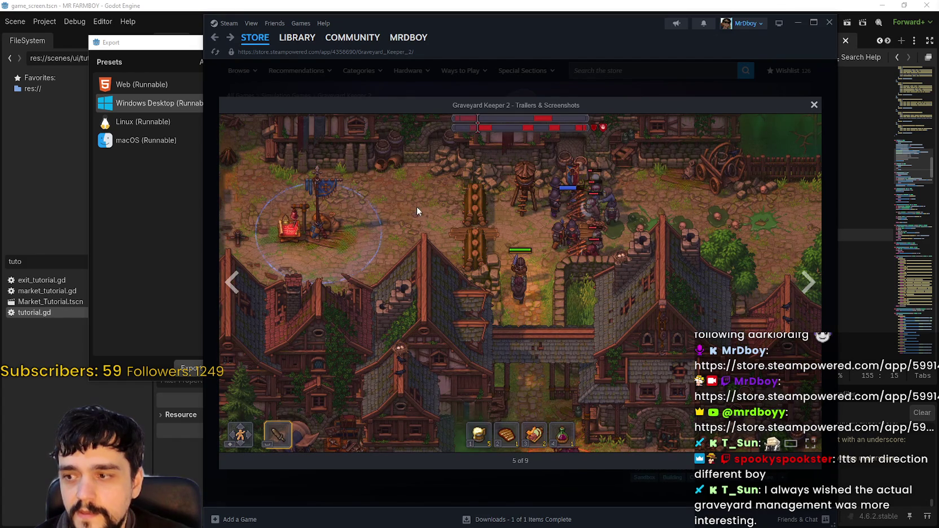
pyautogui.click(806, 272)
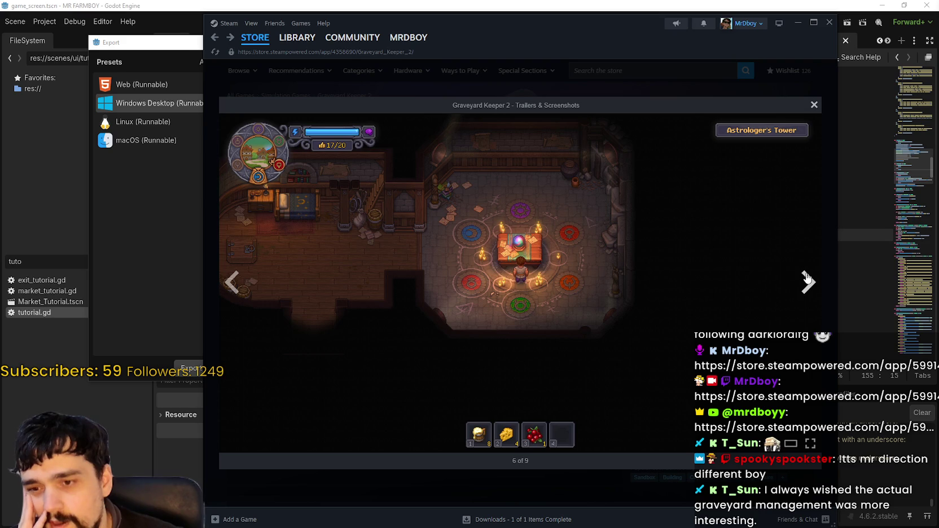
pyautogui.click(807, 280)
pyautogui.click(807, 280)
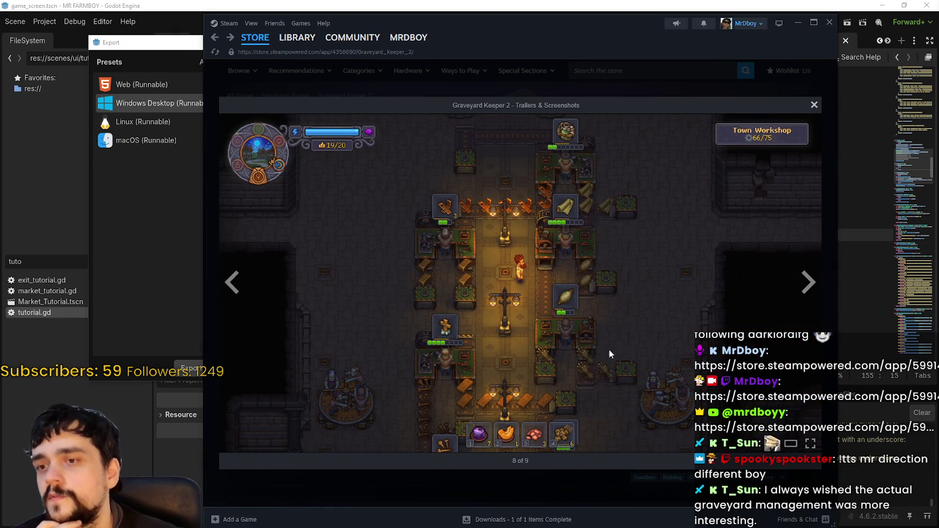
pyautogui.click(806, 289)
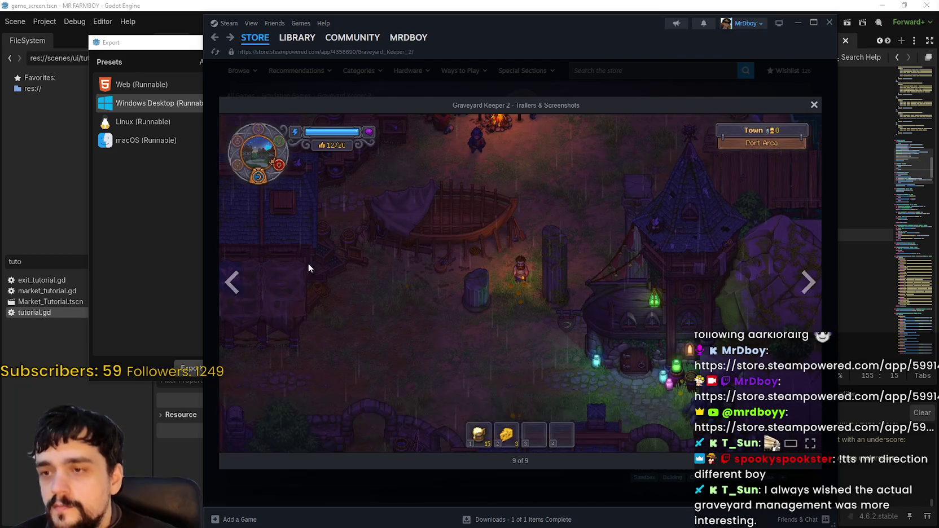
pyautogui.click(240, 283)
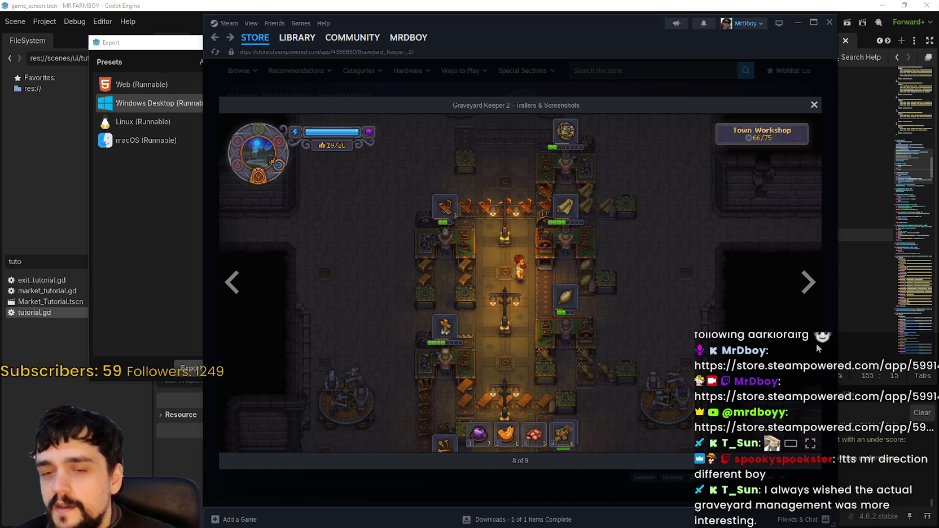
pyautogui.click(807, 298)
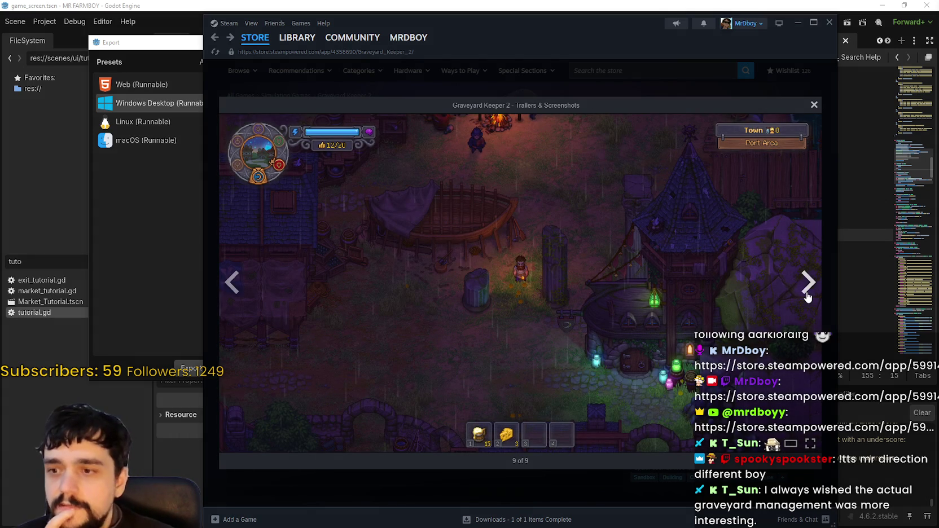
pyautogui.click(807, 298)
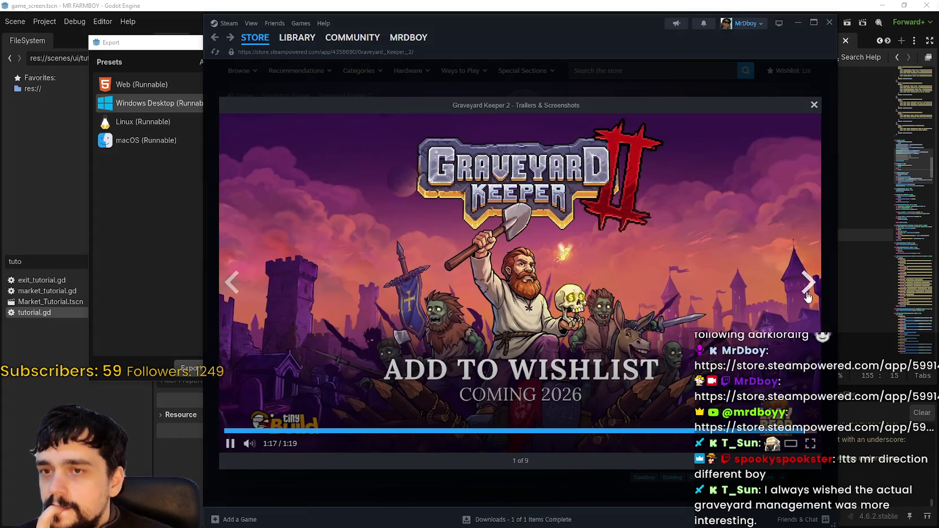
pyautogui.click(814, 107)
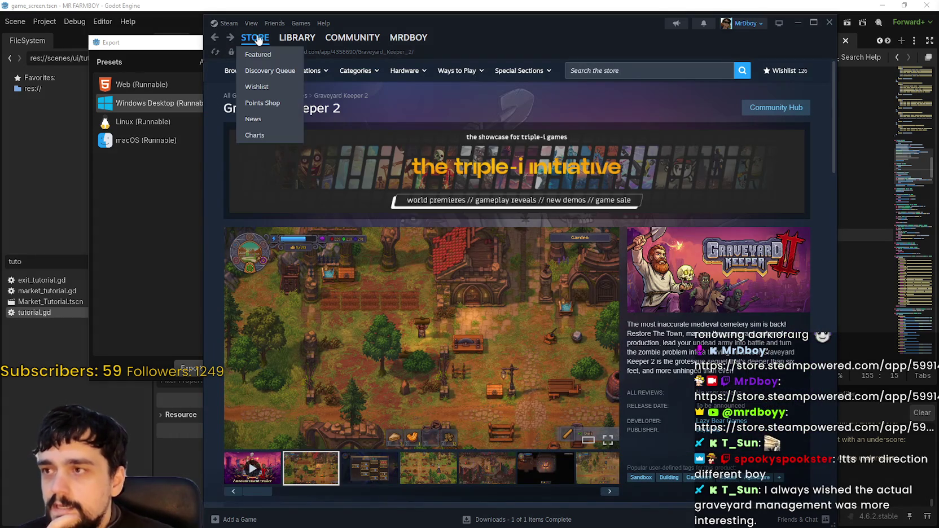
# Return to the Steam store front page and close the Steam window
pyautogui.click(252, 48)
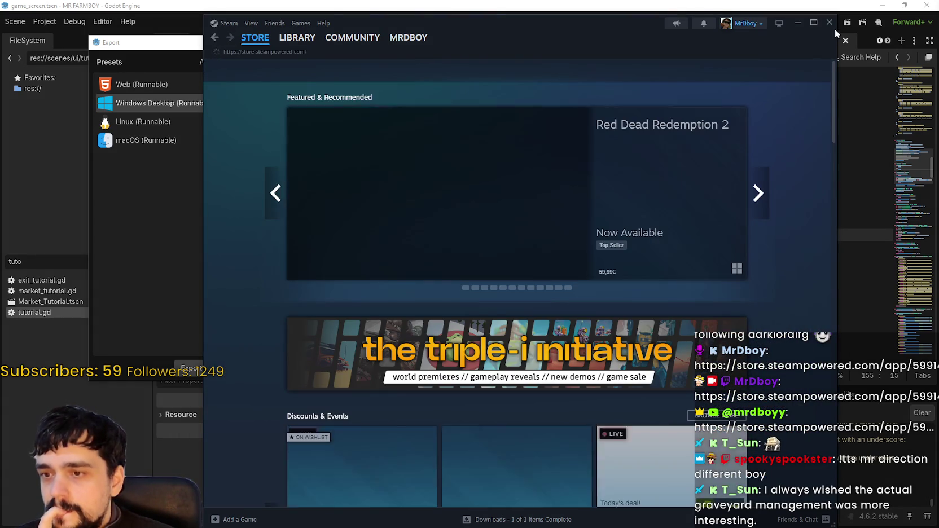
pyautogui.scroll(-3, 754, 277)
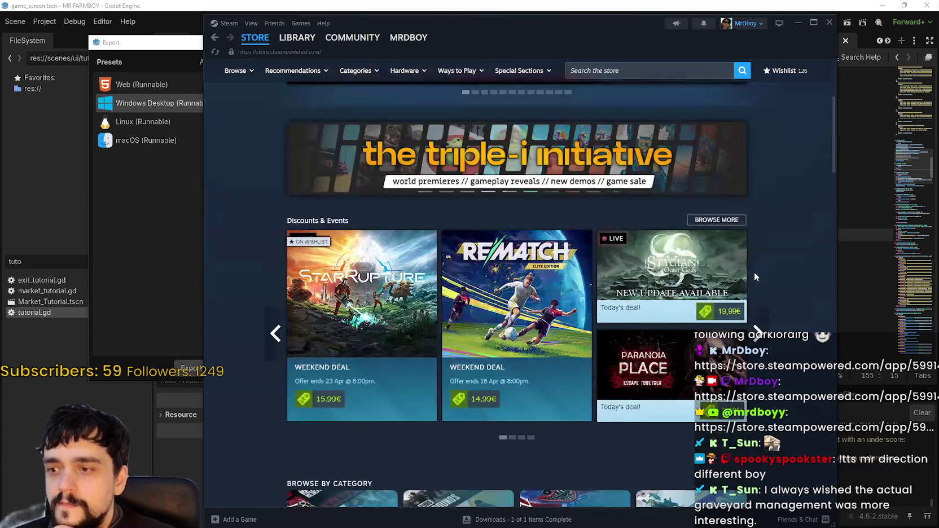
pyautogui.click(829, 22)
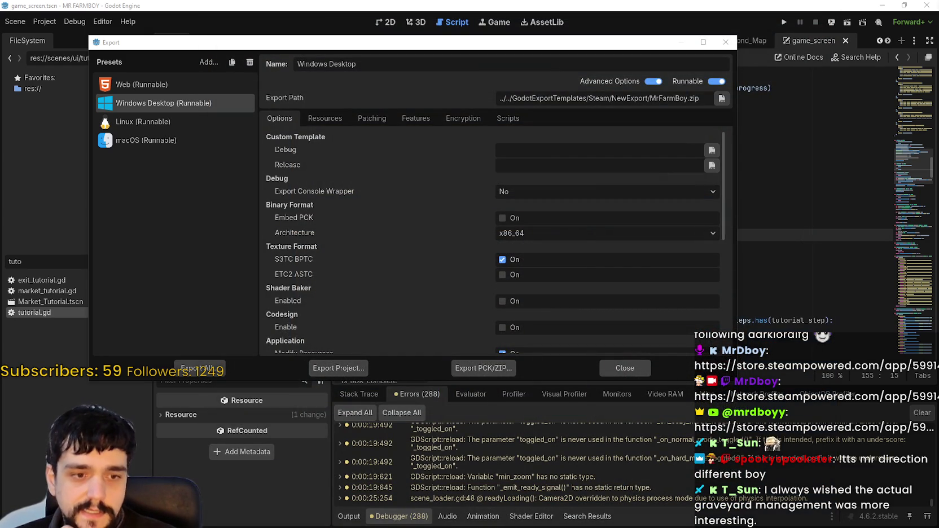
# Export the Linux preset into NewExport as mrfarmboyLinux.x86_64
pyautogui.hotkey('alt', 'Tab')
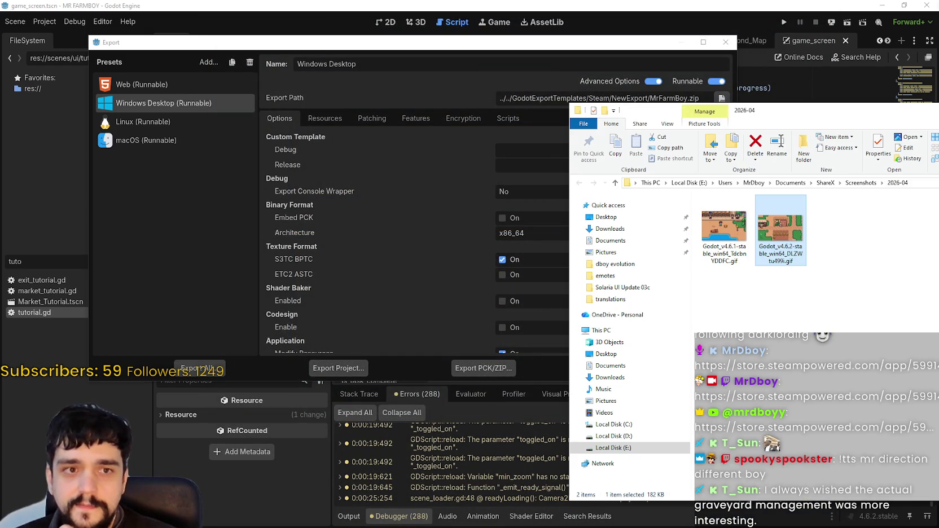
pyautogui.hotkey('alt', 'Tab')
pyautogui.hotkey('alt', 'Tab')
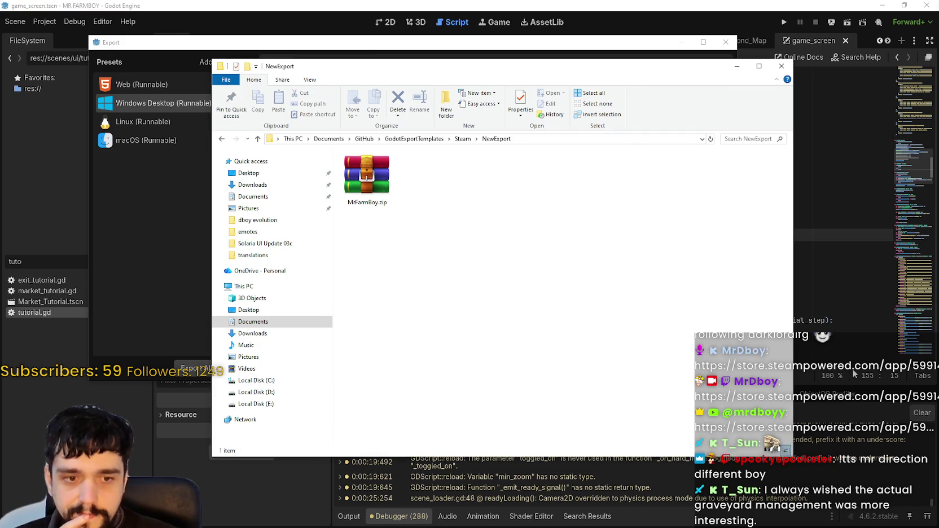
pyautogui.click(182, 194)
pyautogui.click(158, 120)
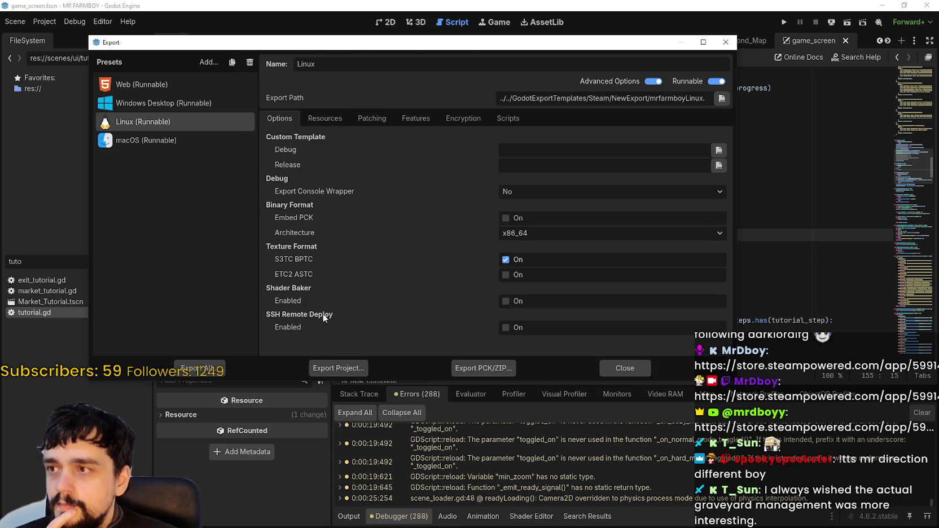
pyautogui.click(338, 364)
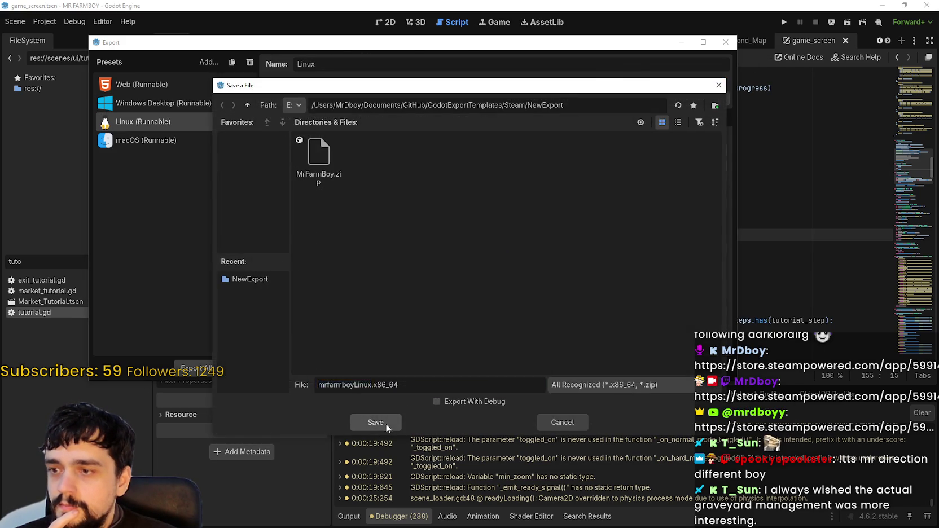
pyautogui.click(384, 424)
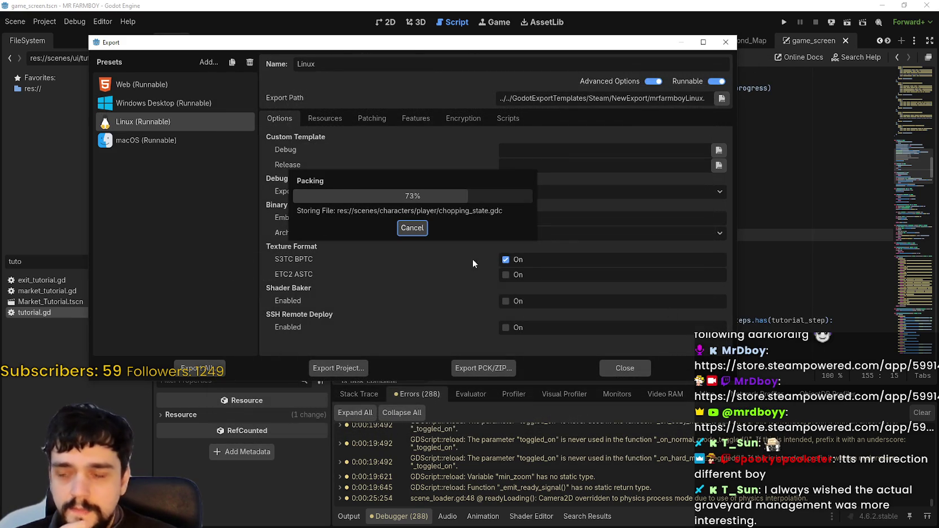
# Export the macOS preset as mrfarmboyMac.zip, then select MrFarmBoy.zip in the NewExport folder
pyautogui.click(167, 144)
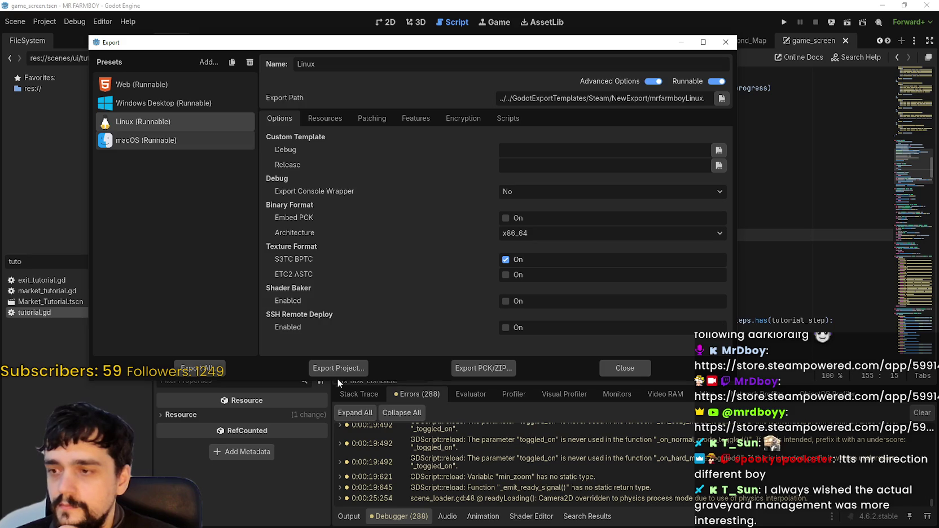
pyautogui.click(328, 369)
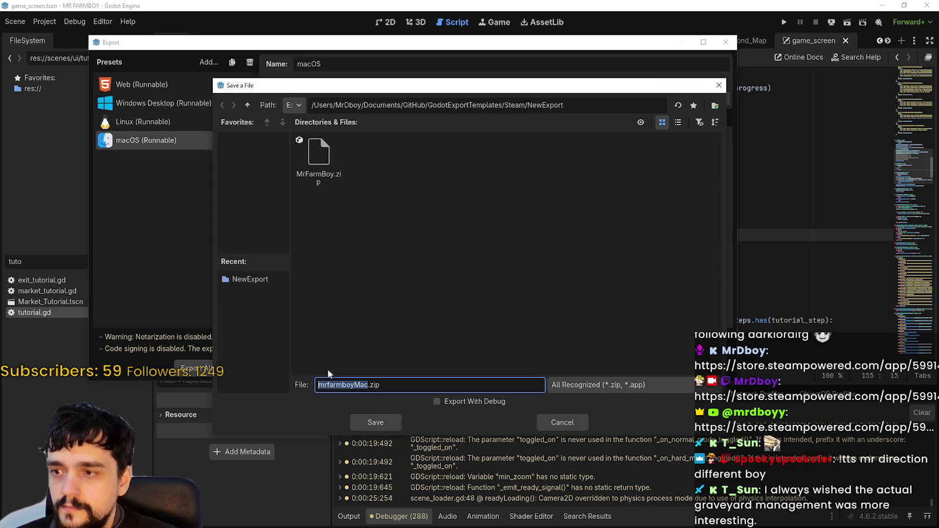
pyautogui.click(392, 424)
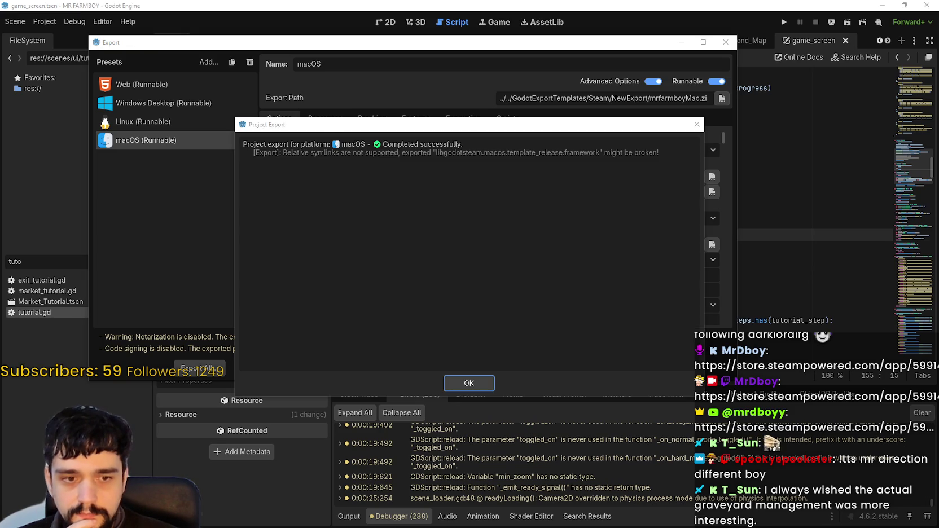
pyautogui.hotkey('alt', 'Tab')
pyautogui.click(544, 211)
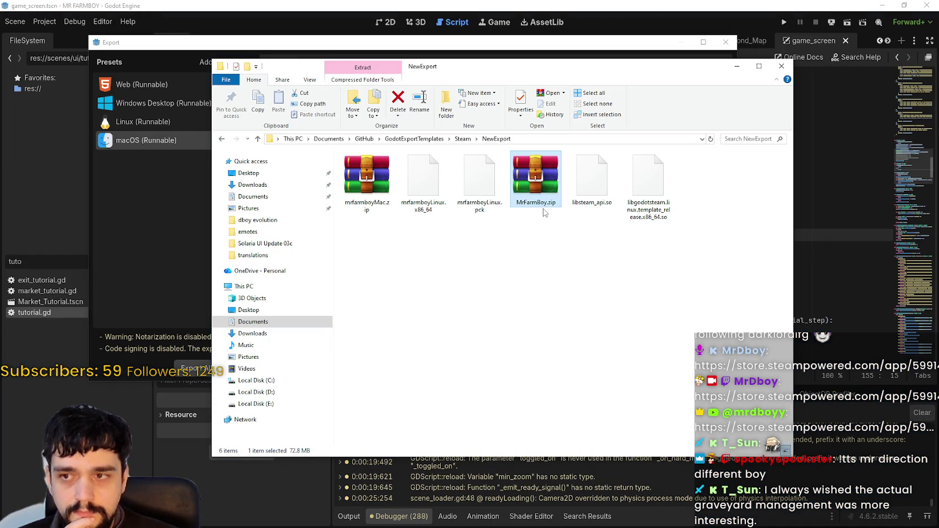
# Open MrFarmBoy.zip in WinRAR, go up to the NewExport folder and dismiss the licence reminder
pyautogui.doubleClick(543, 209)
pyautogui.doubleClick(477, 179)
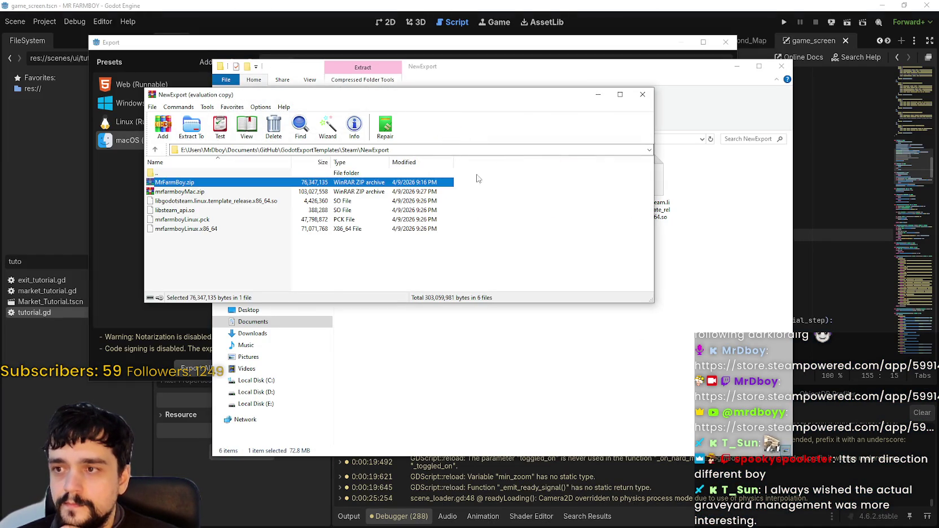
pyautogui.click(474, 158)
# Pack the four Linux build files into a ZIP named NewExport.zip, then close WinRAR
pyautogui.moveTo(513, 237); pyautogui.dragTo(192, 206)
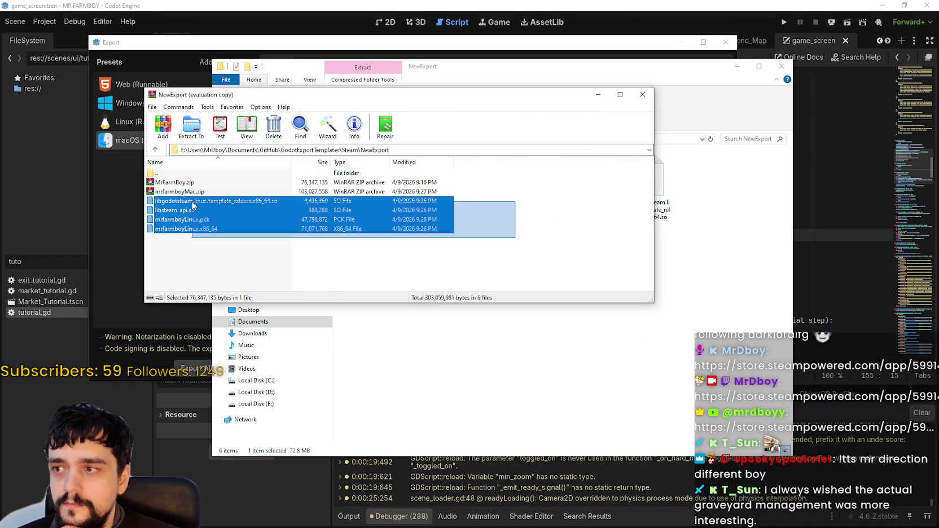
pyautogui.click(163, 125)
pyautogui.click(359, 189)
pyautogui.click(408, 290)
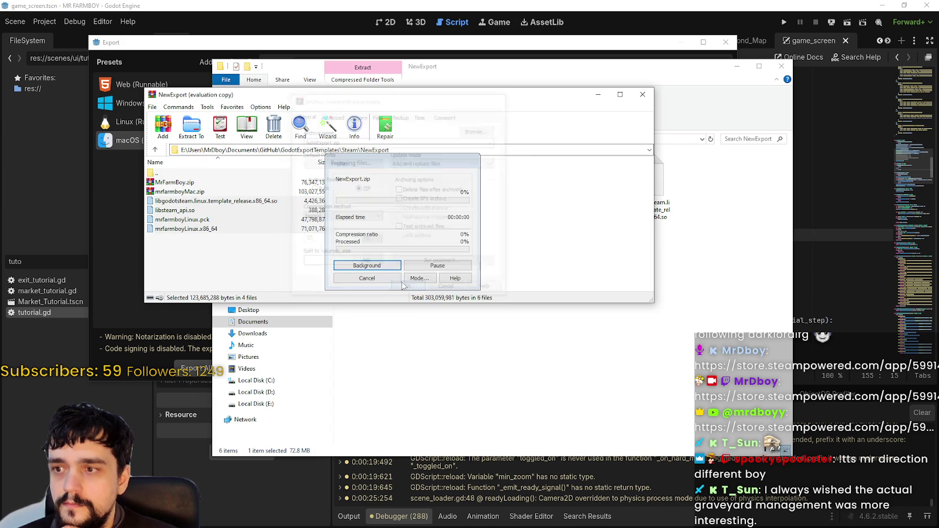
pyautogui.click(502, 238)
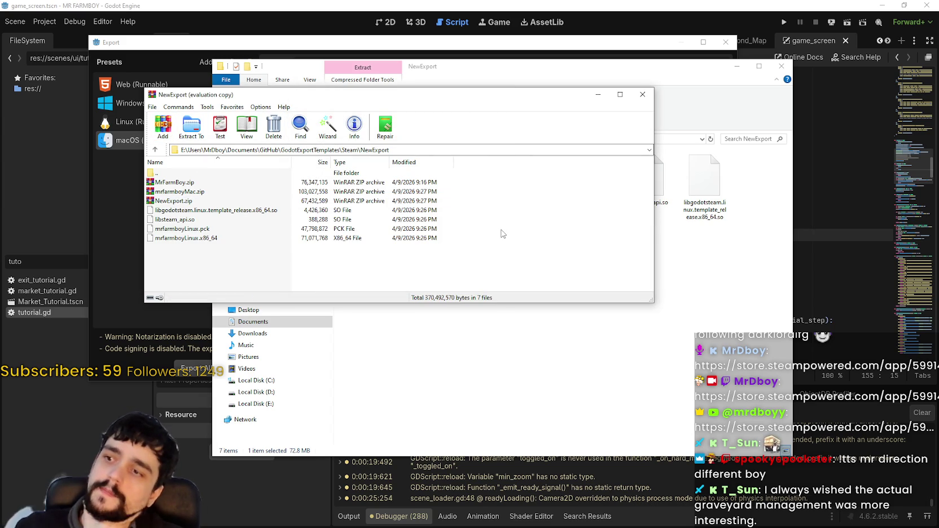
pyautogui.click(642, 94)
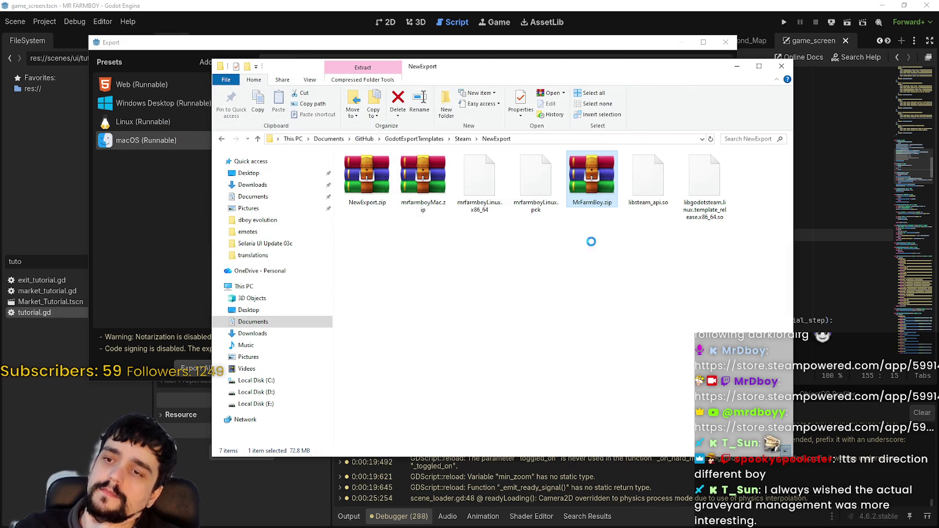
pyautogui.click(745, 270)
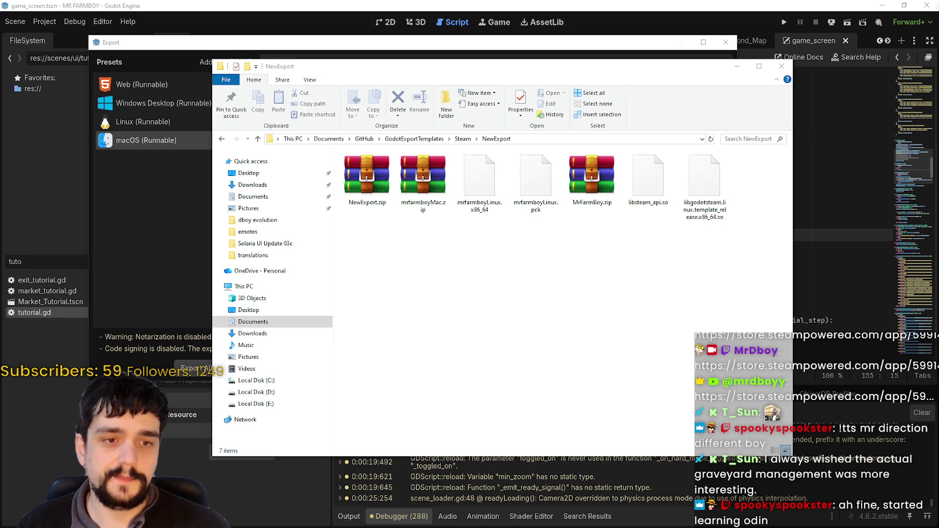
pyautogui.click(592, 178)
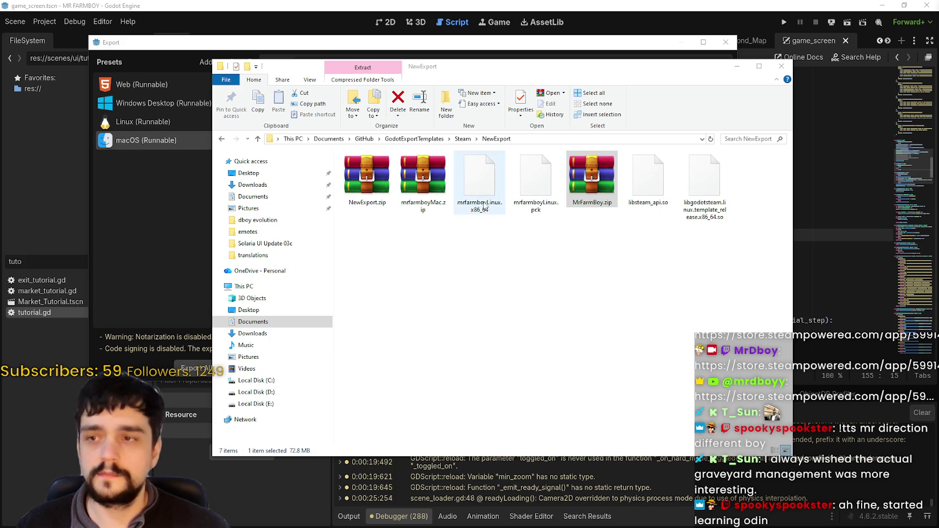
pyautogui.click(447, 188)
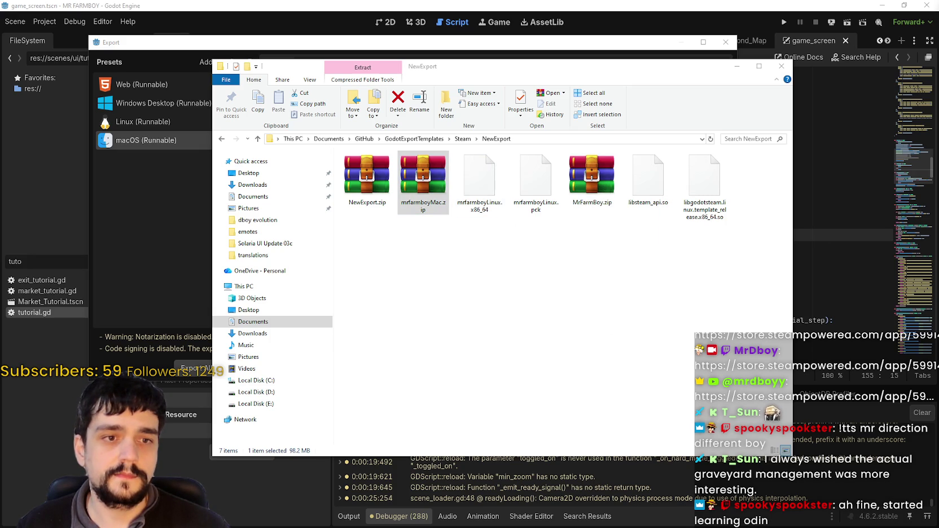
pyautogui.click(367, 180)
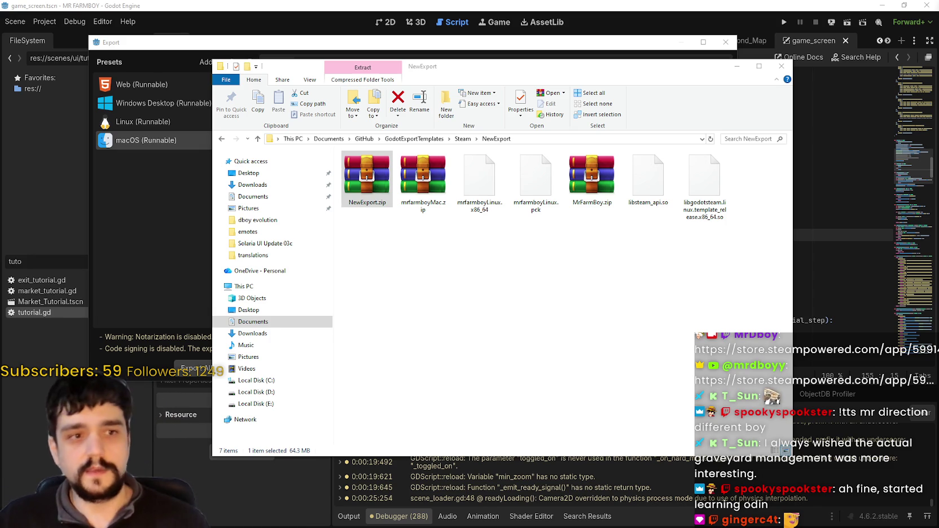
pyautogui.click(433, 186)
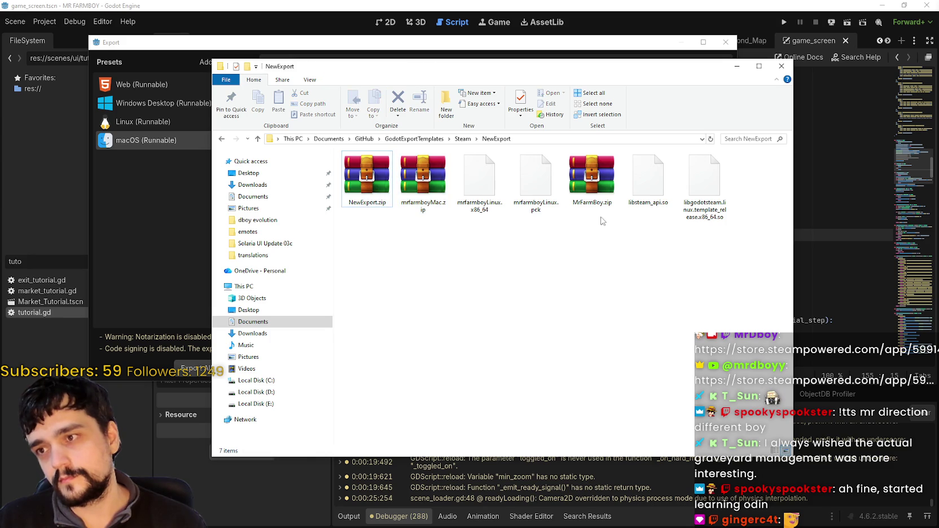
pyautogui.click(592, 181)
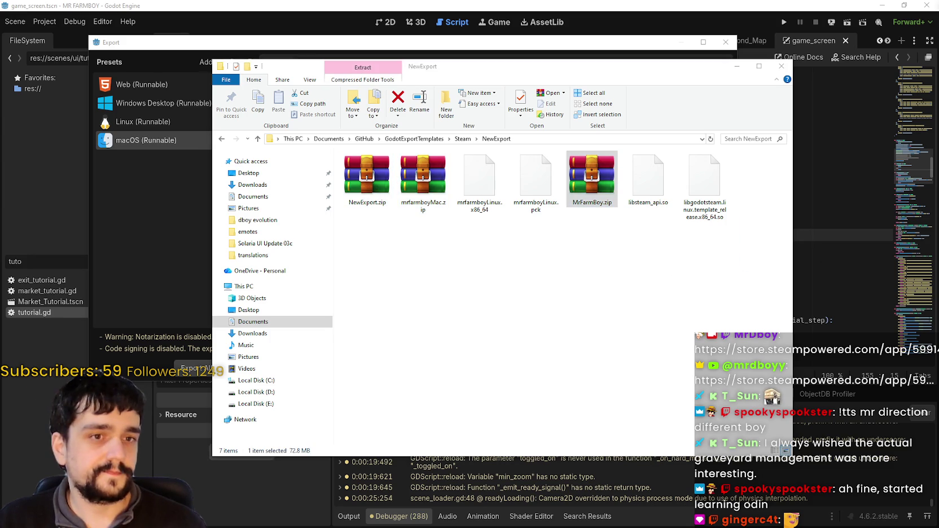
pyautogui.click(423, 181)
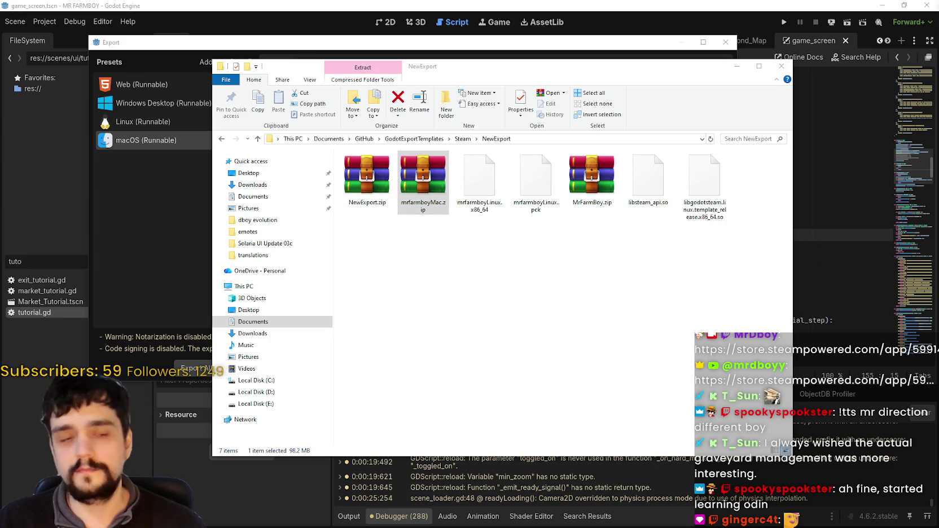
pyautogui.click(366, 195)
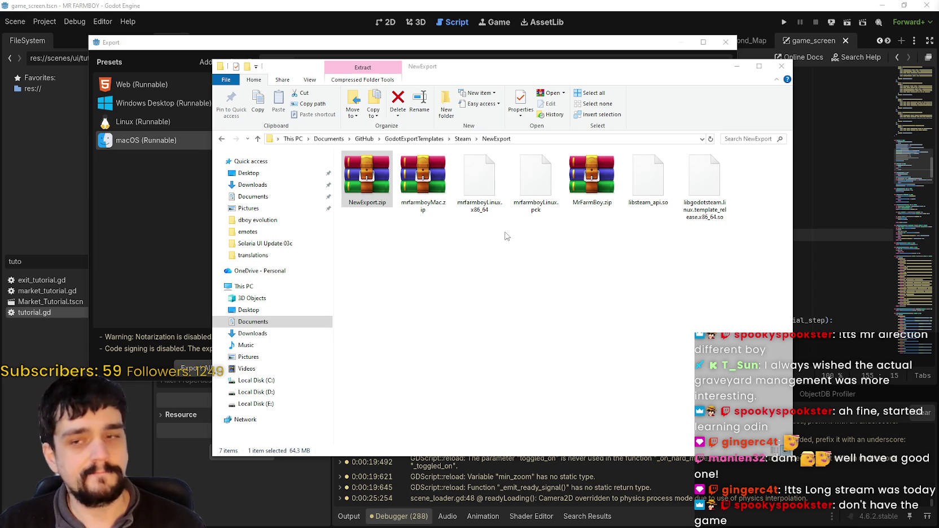
pyautogui.click(592, 179)
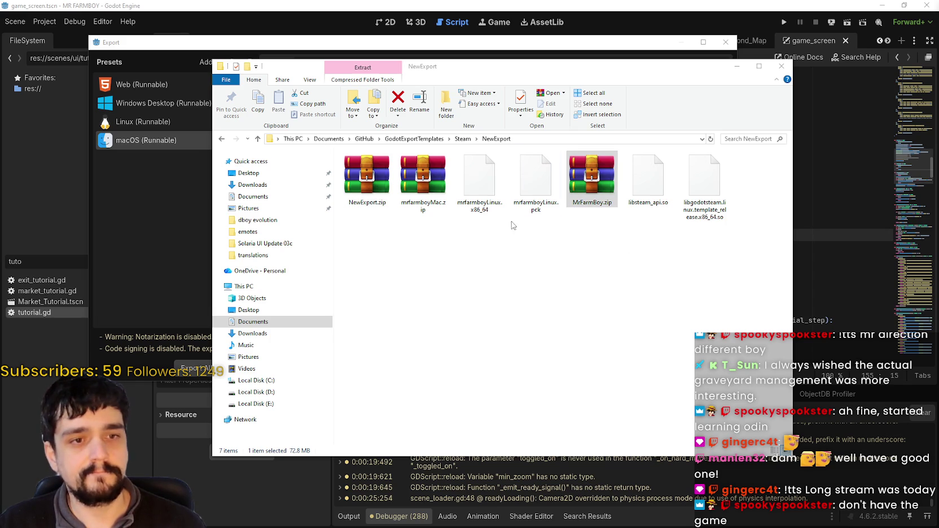
pyautogui.click(426, 187)
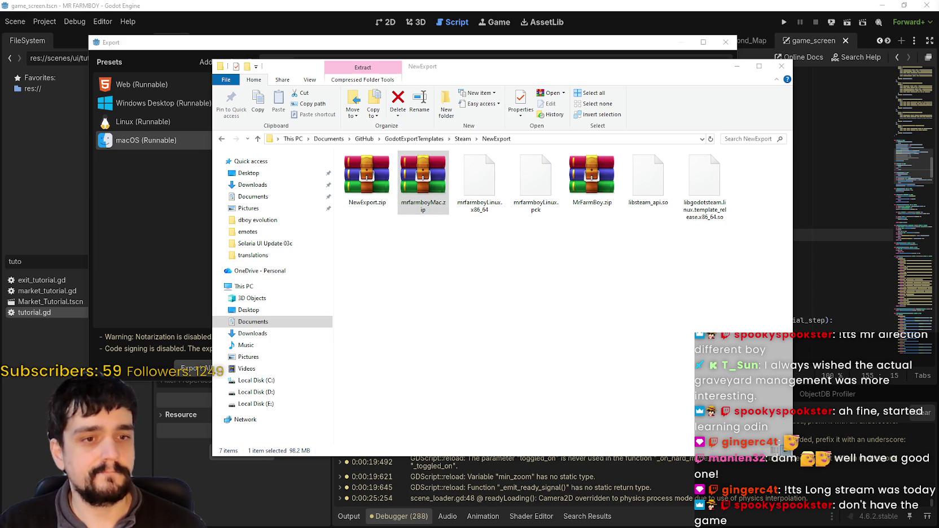
pyautogui.click(367, 180)
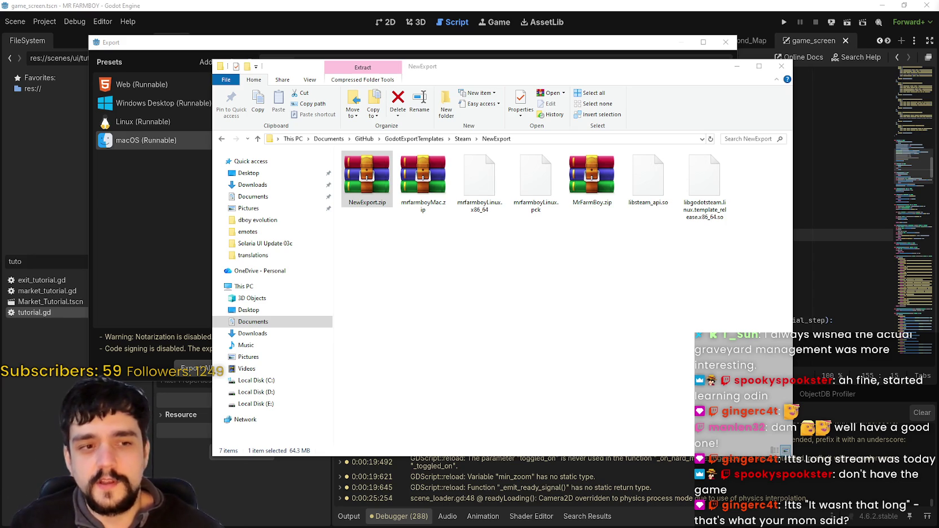
pyautogui.click(602, 193)
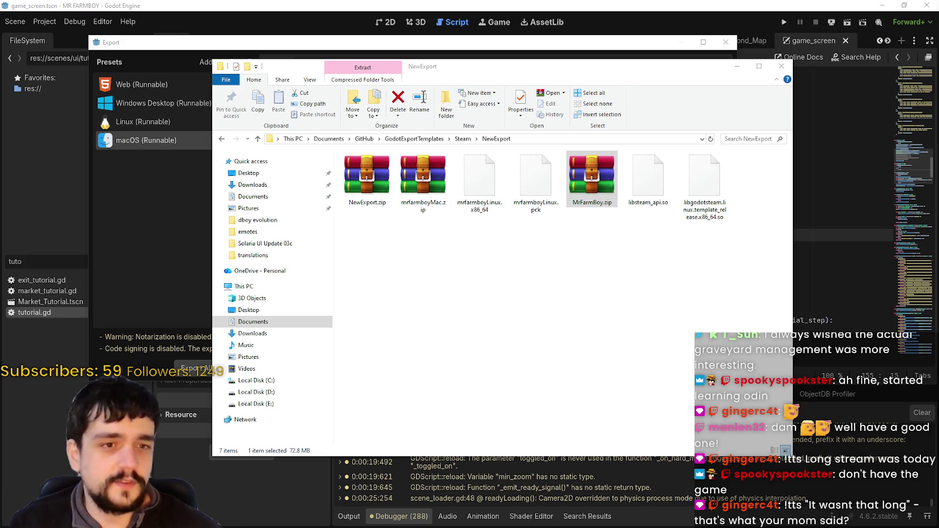
pyautogui.click(367, 178)
pyautogui.click(416, 171)
pyautogui.doubleClick(417, 171)
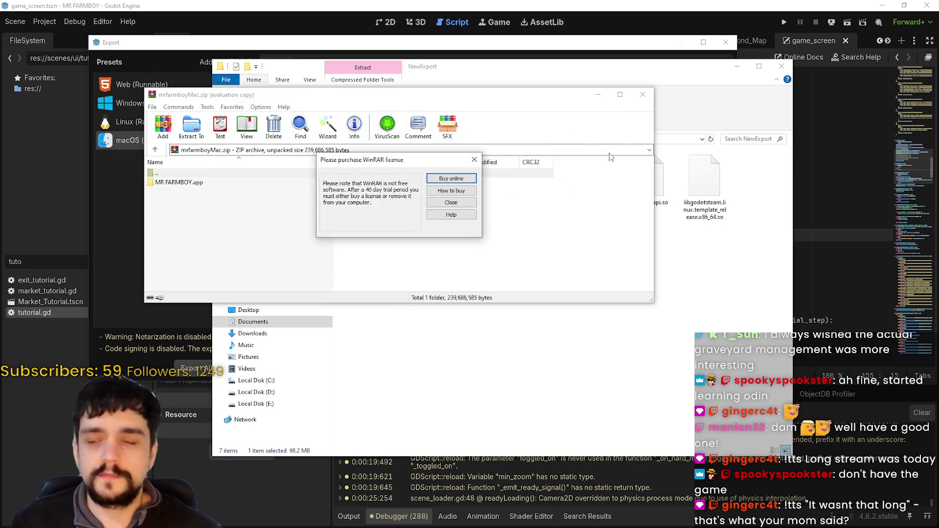
pyautogui.click(474, 160)
pyautogui.click(642, 94)
pyautogui.moveTo(426, 206)
pyautogui.mouseDown()
pyautogui.moveTo(447, 259)
pyautogui.moveTo(781, 344)
pyautogui.mouseUp()
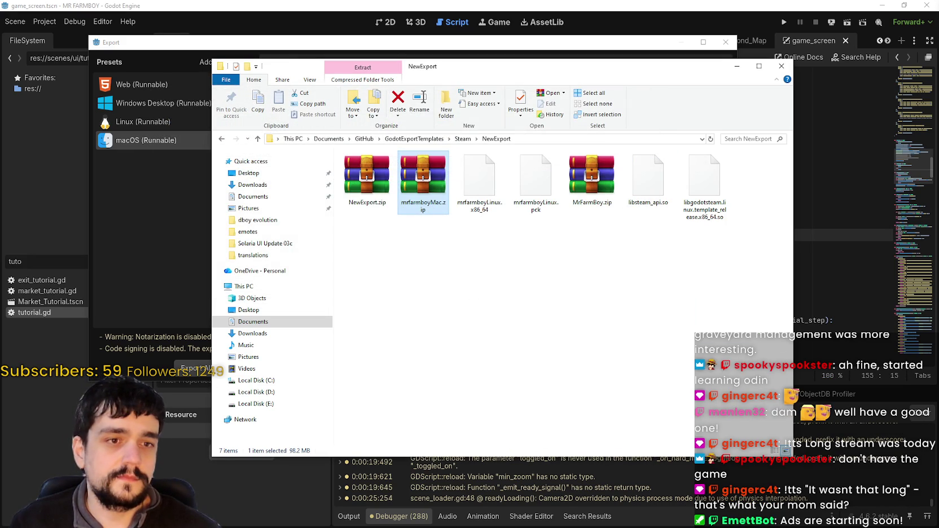
pyautogui.click(367, 180)
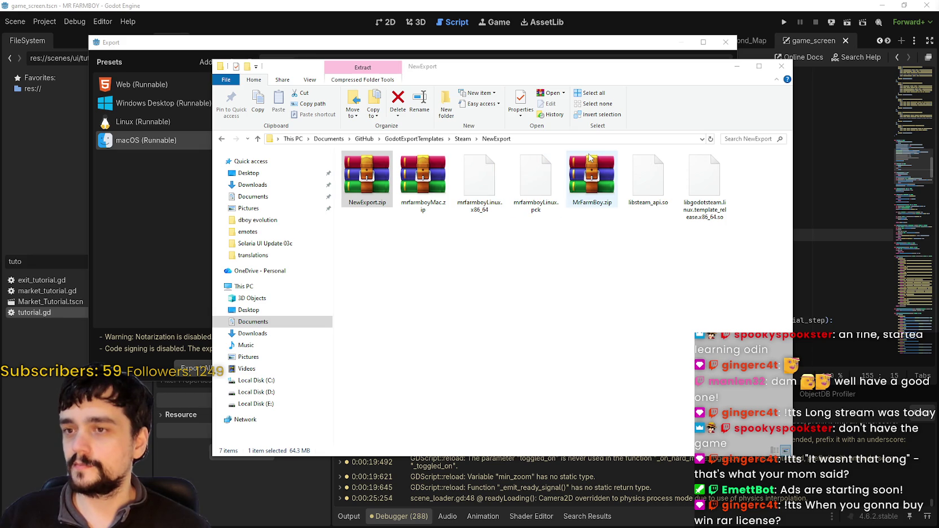
# Compare the file sizes of MrFarmBoy.zip, mrfarmboyMac.zip and NewExport.zip
pyautogui.click(592, 169)
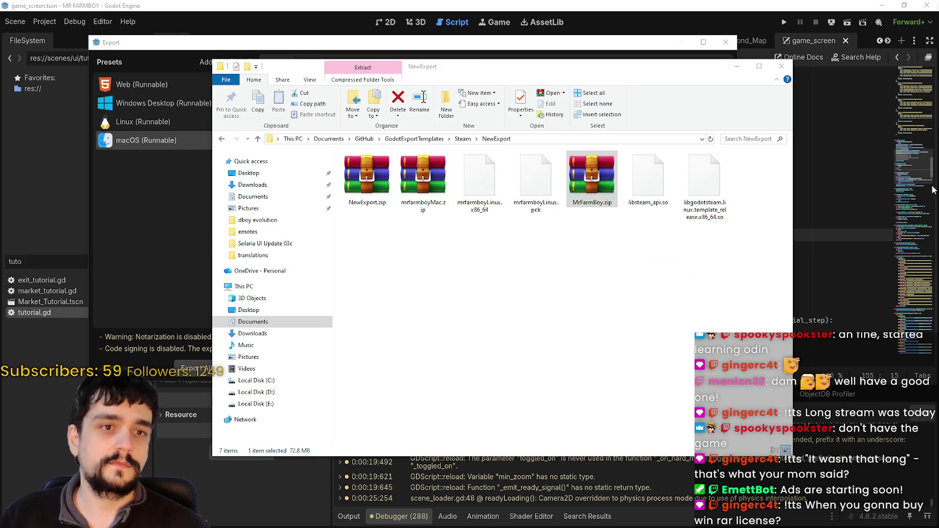
pyautogui.click(423, 179)
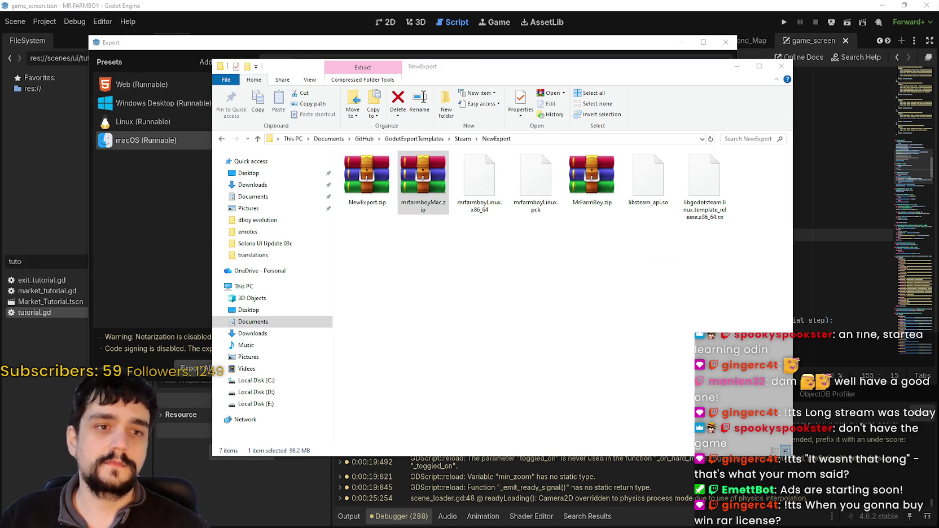
pyautogui.click(367, 178)
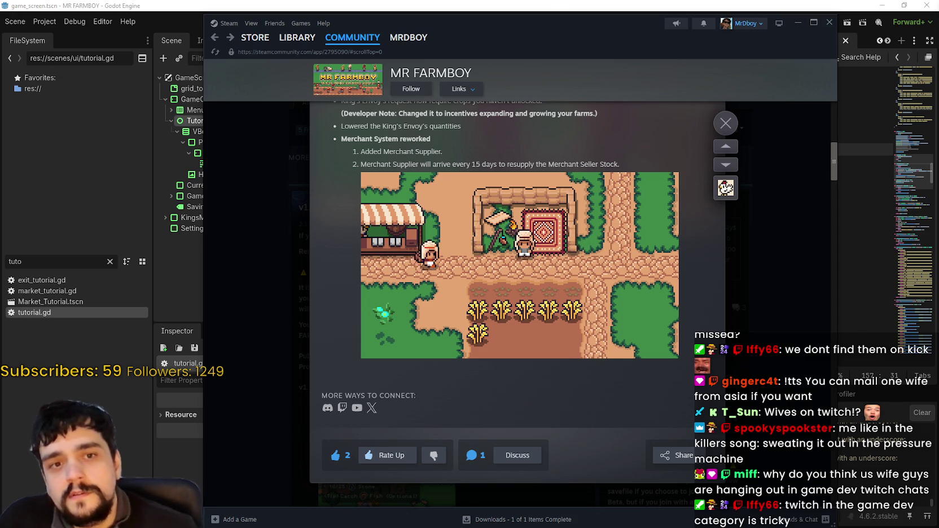
# Make the Steam window narrower and move it further right
pyautogui.scroll(5, 480, 408)
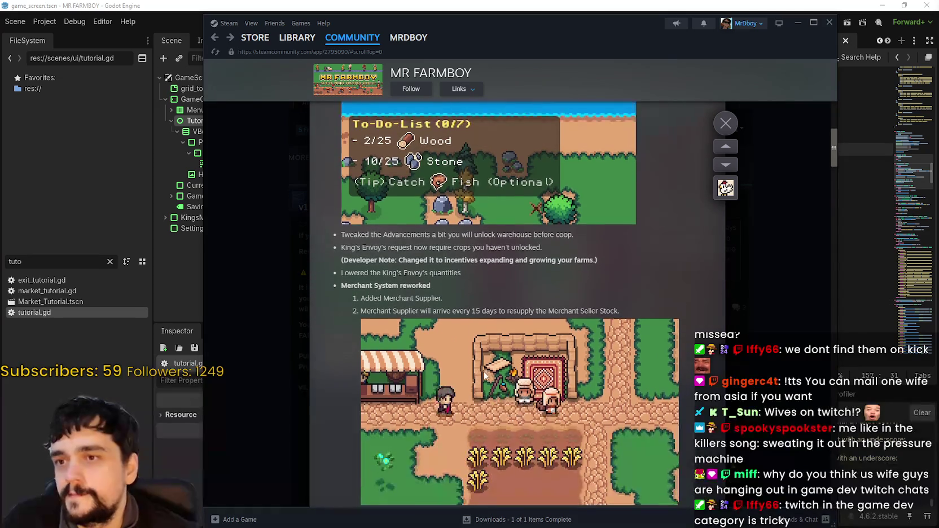
pyautogui.scroll(2, 482, 372)
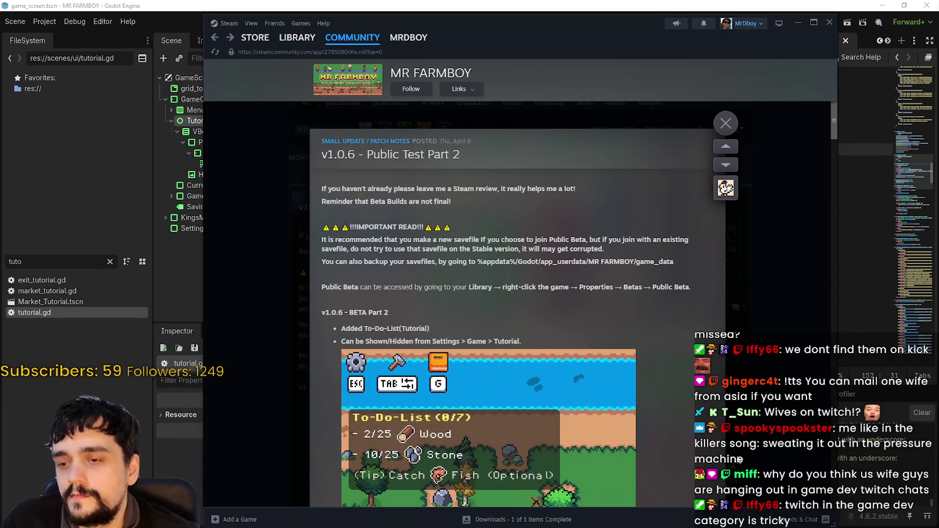
pyautogui.moveTo(825, 525); pyautogui.dragTo(664, 407)
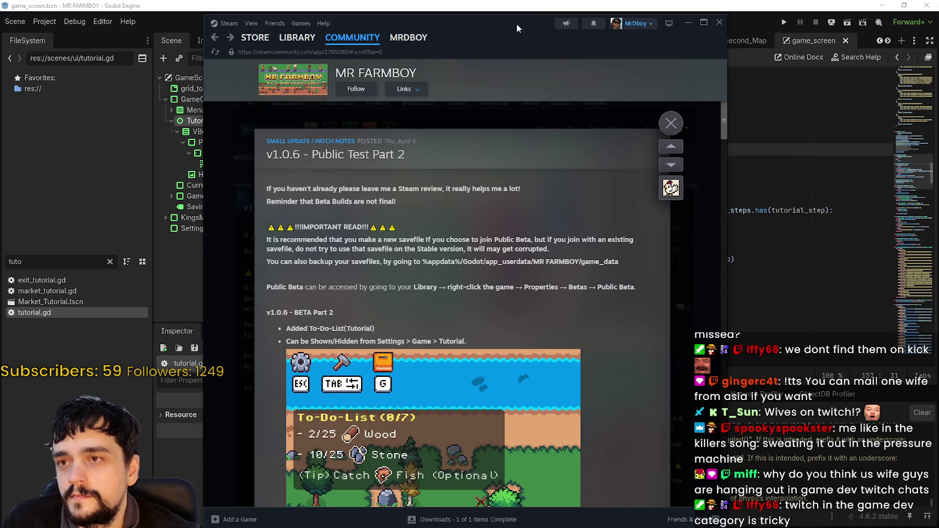
pyautogui.moveTo(516, 24); pyautogui.dragTo(614, 26)
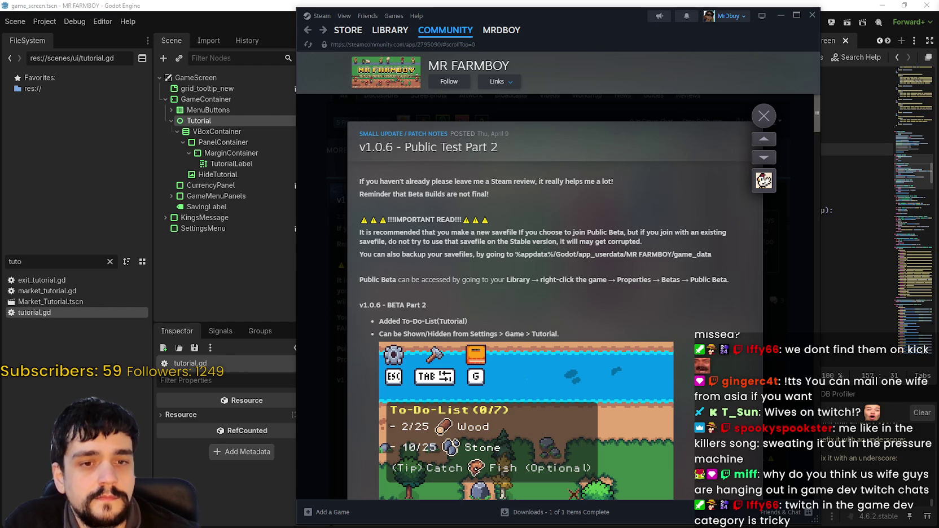
# Read through the Part 2 patch notes, highlighting the Merchant System rework lines
pyautogui.scroll(-9, 593, 373)
pyautogui.scroll(5, 590, 372)
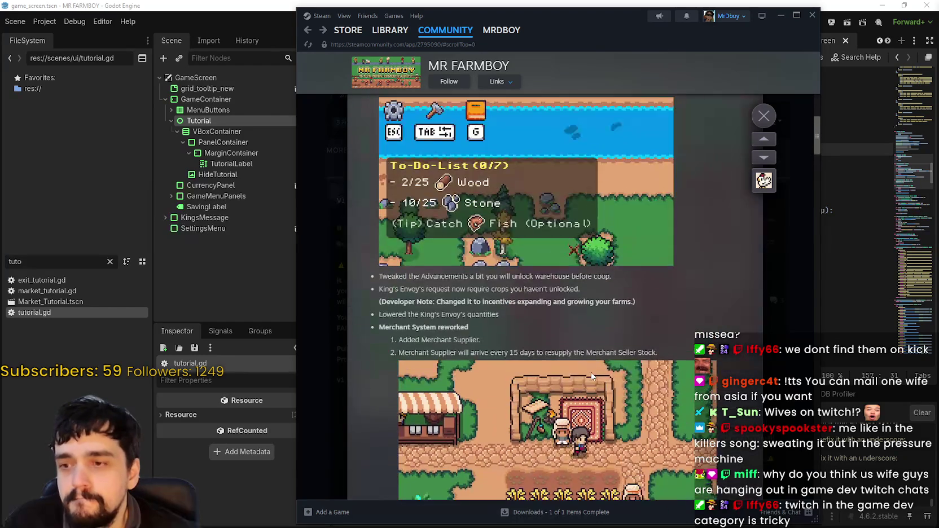
pyautogui.scroll(3, 596, 367)
pyautogui.scroll(-5, 595, 359)
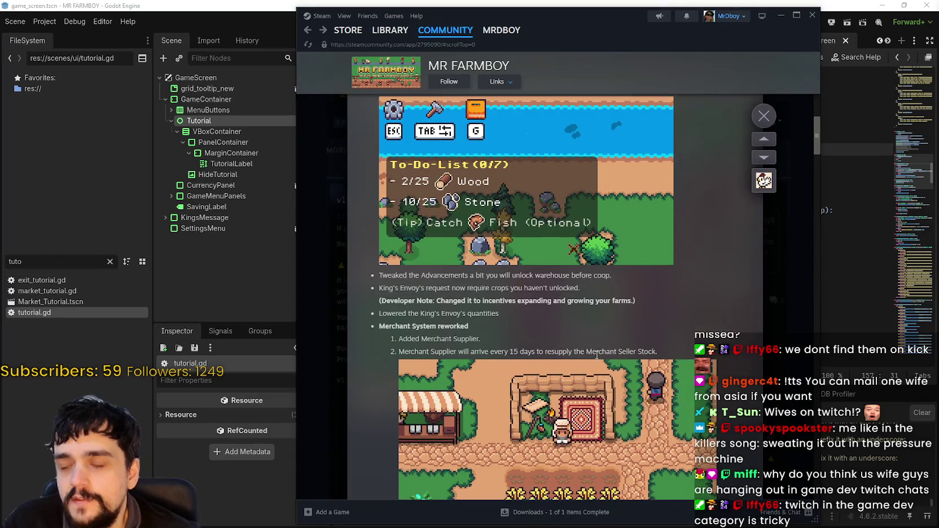
pyautogui.scroll(-8, 598, 367)
pyautogui.scroll(7, 602, 387)
pyautogui.scroll(8, 600, 387)
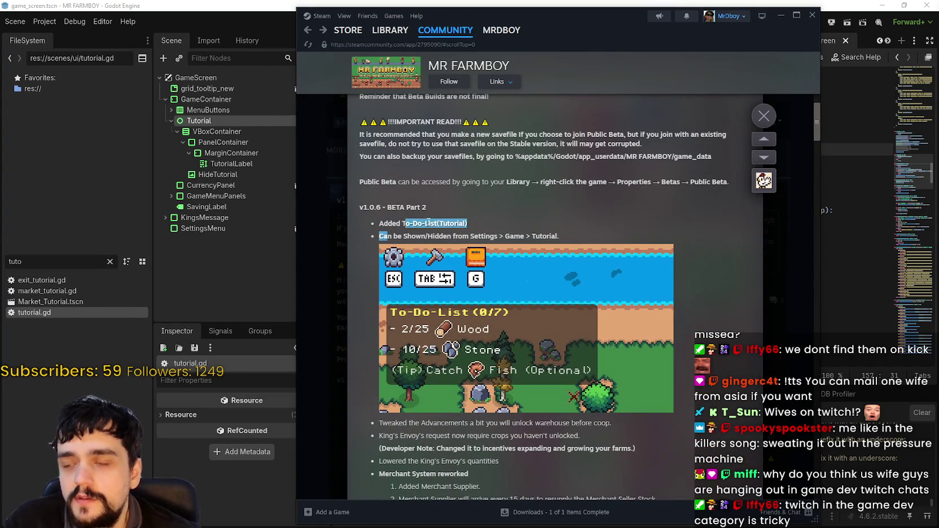
pyautogui.moveTo(467, 240); pyautogui.dragTo(365, 229)
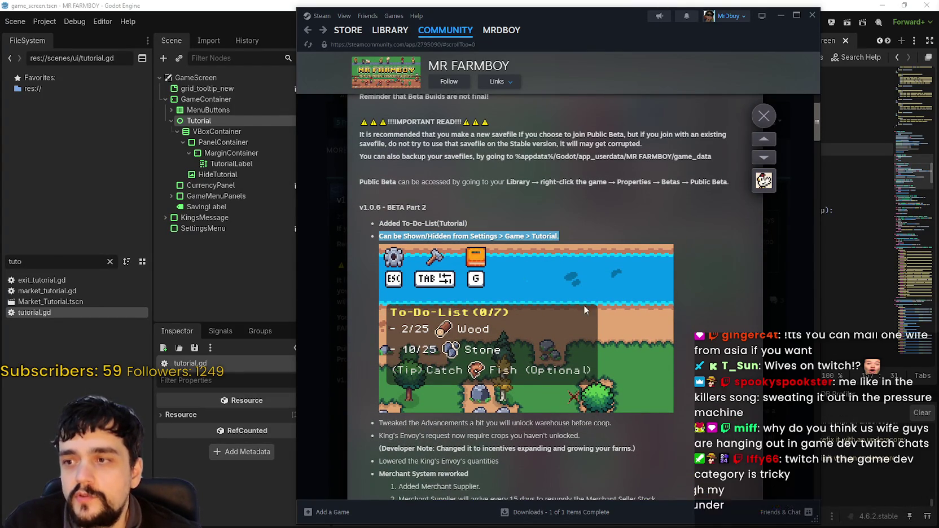
pyautogui.scroll(-4, 576, 368)
pyautogui.click(567, 350)
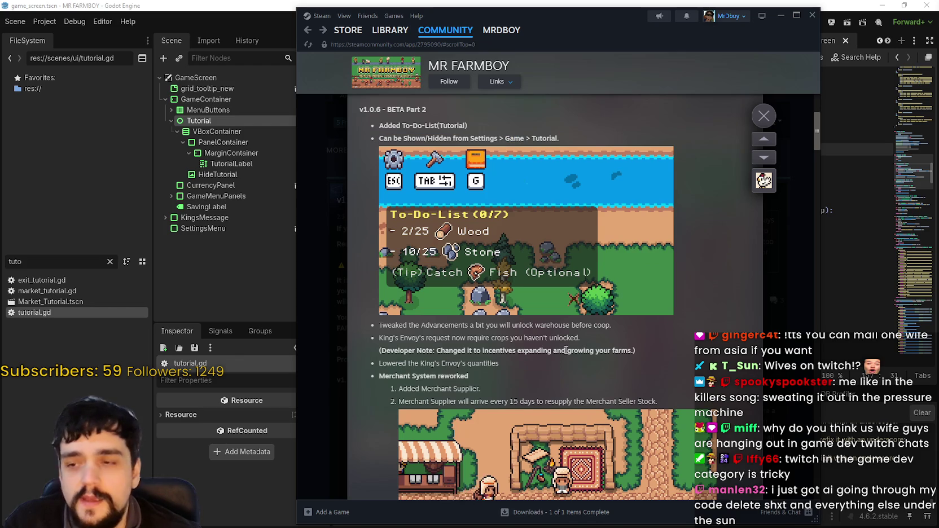
pyautogui.scroll(-2, 567, 350)
pyautogui.moveTo(381, 276); pyautogui.dragTo(661, 319)
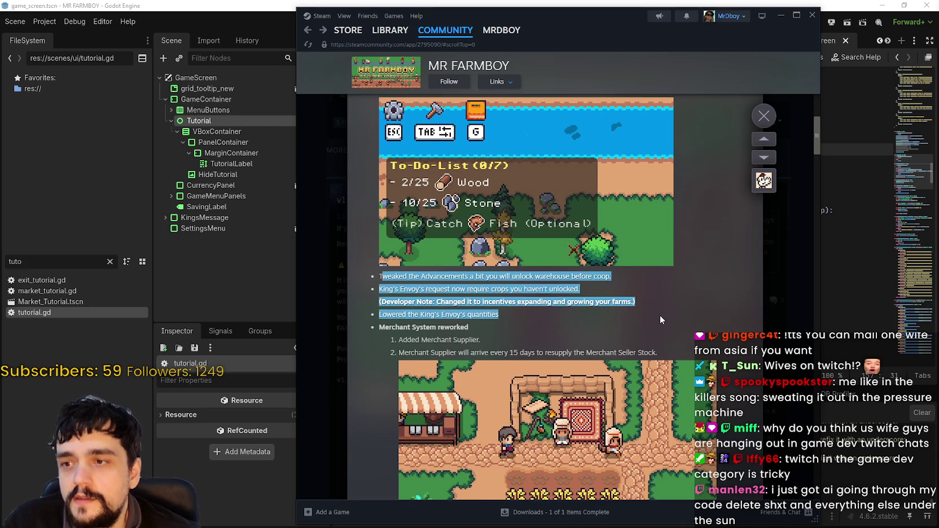
pyautogui.scroll(-6, 661, 320)
pyautogui.moveTo(378, 180)
pyautogui.mouseDown()
pyautogui.moveTo(737, 199)
pyautogui.moveTo(723, 207)
pyautogui.mouseUp()
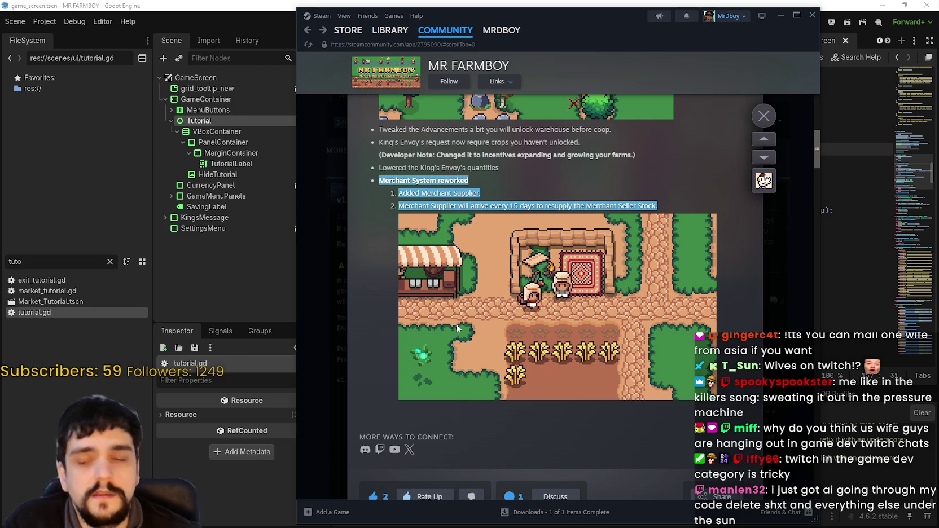
pyautogui.click(502, 184)
# Scroll down to the start of the v1.0.6 Public Test Part 1 notes
pyautogui.scroll(-1, 502, 184)
pyautogui.scroll(3, 503, 262)
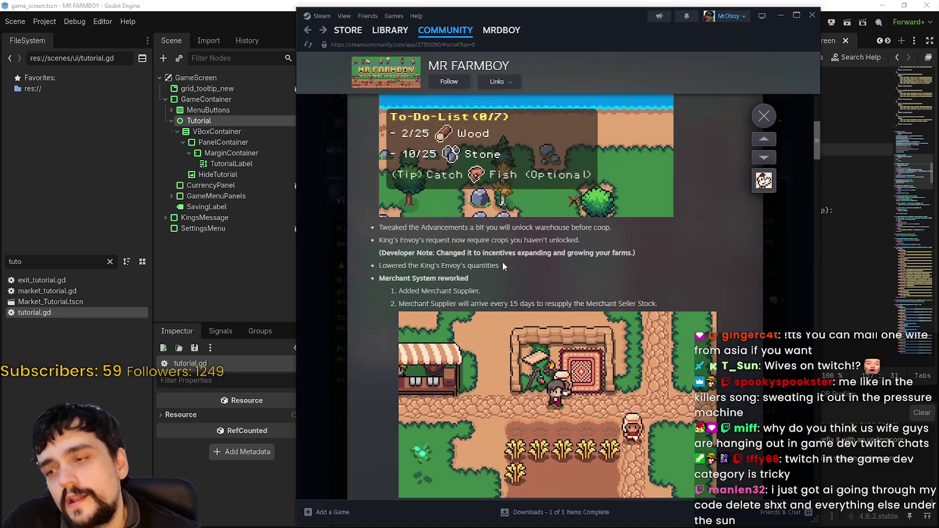
pyautogui.scroll(-2, 654, 390)
pyautogui.scroll(-2, 653, 389)
pyautogui.scroll(-5, 640, 371)
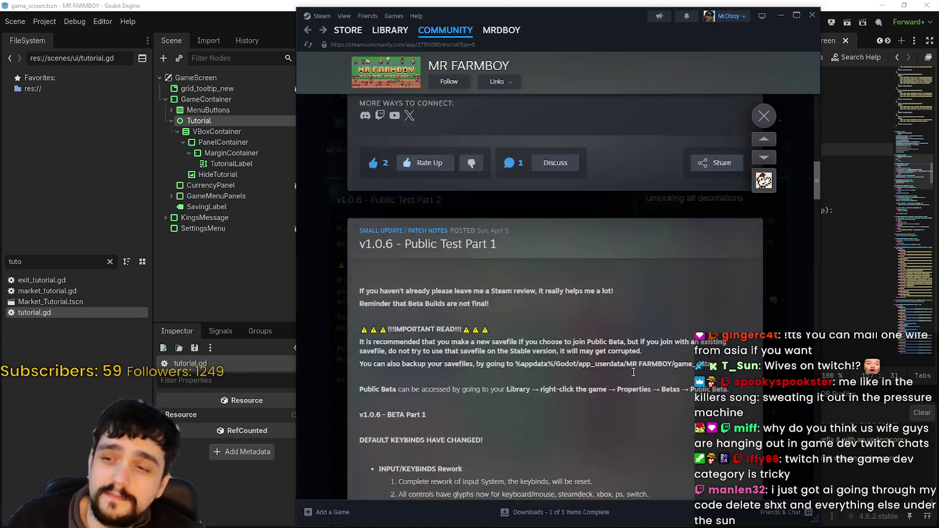
# Scroll the v1.0.6 BETA notes, highlighting the two decoration rework bullet points
pyautogui.scroll(-5, 633, 372)
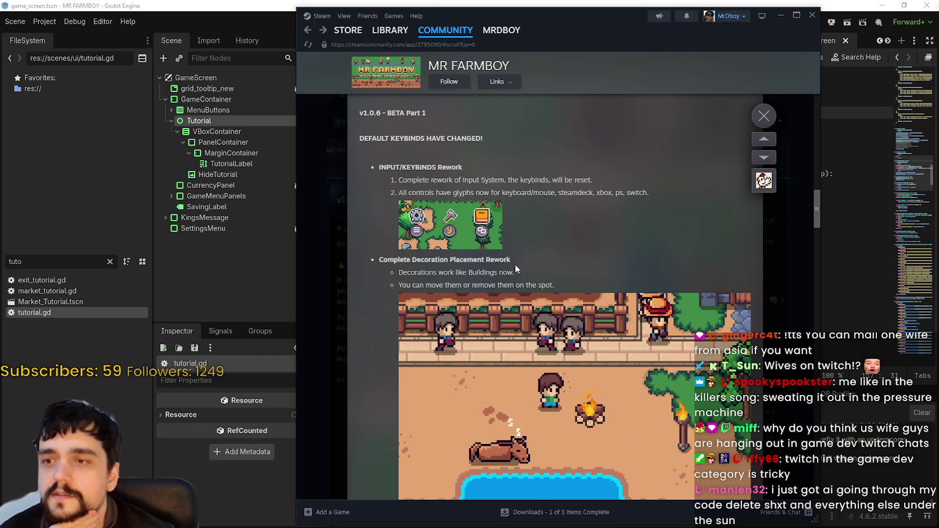
pyautogui.moveTo(515, 270); pyautogui.dragTo(558, 278)
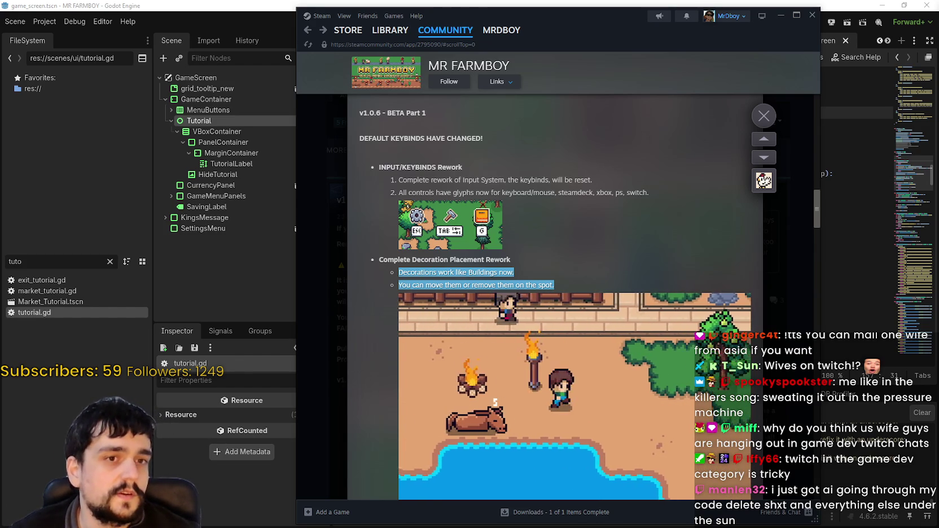
pyautogui.scroll(-3, 535, 435)
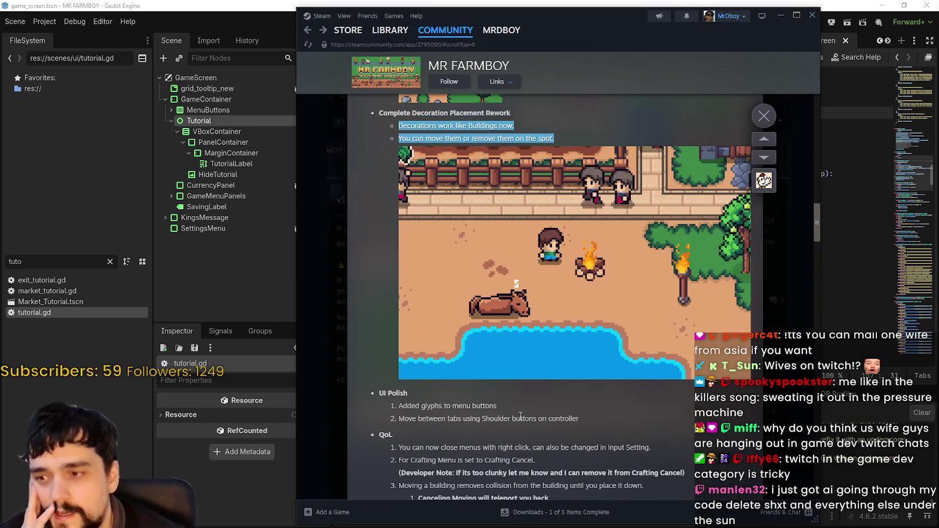
pyautogui.scroll(-4, 521, 415)
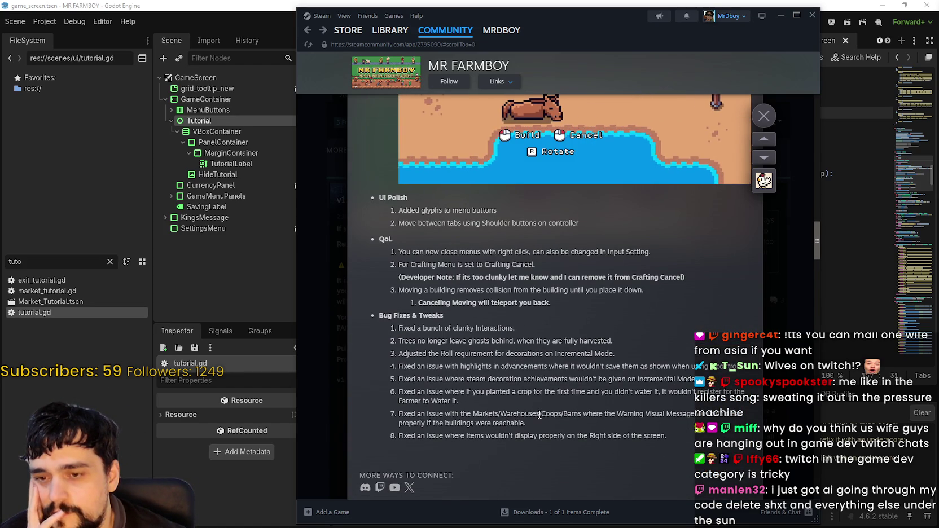
pyautogui.scroll(-2, 552, 400)
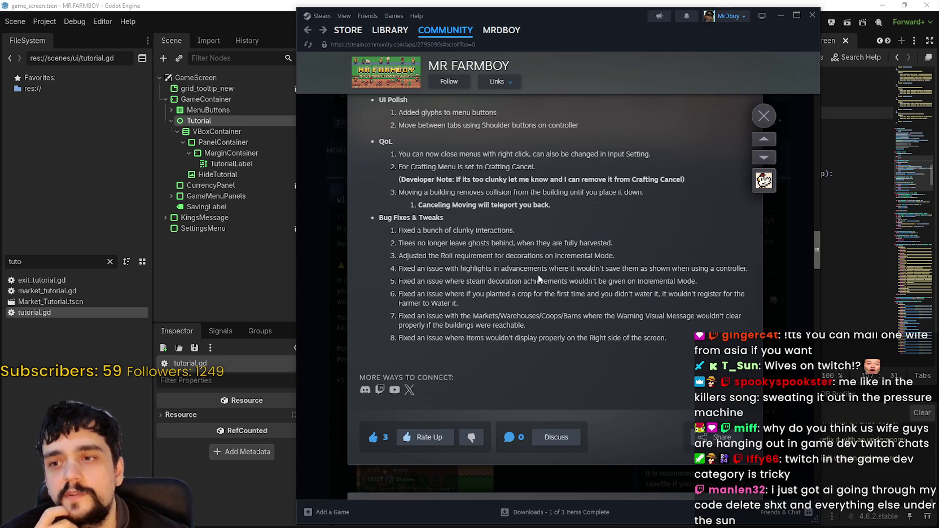
# Highlight and reread bug fix items 4 through 8, clearing each selection
pyautogui.moveTo(545, 273); pyautogui.dragTo(642, 322)
pyautogui.click(675, 336)
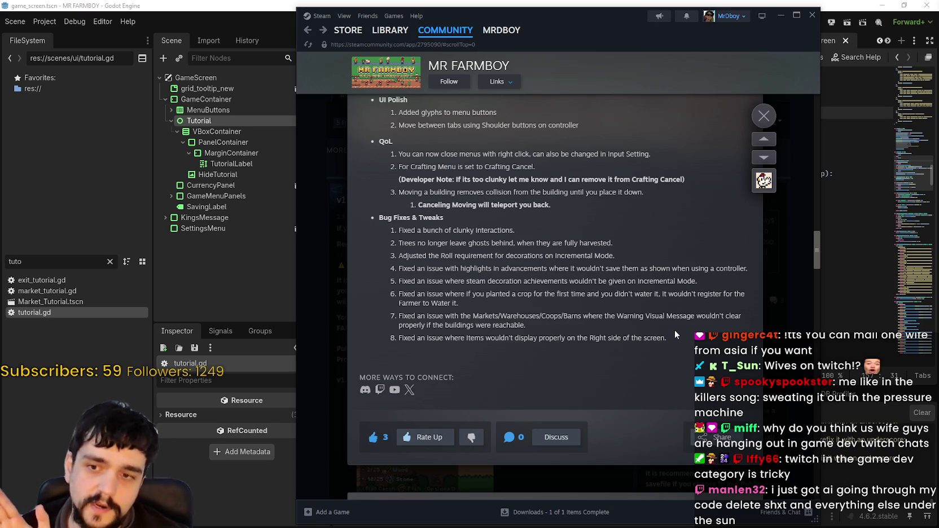
pyautogui.moveTo(667, 338); pyautogui.dragTo(526, 276)
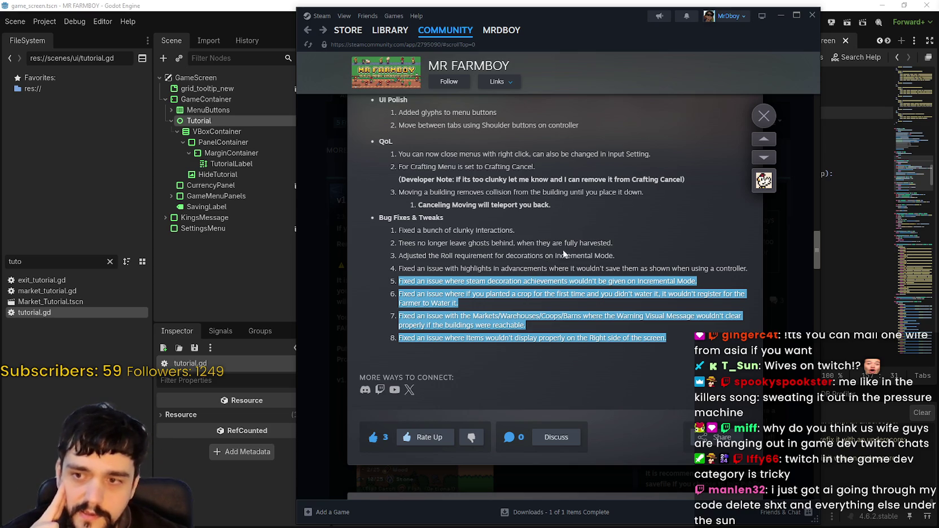
pyautogui.click(590, 253)
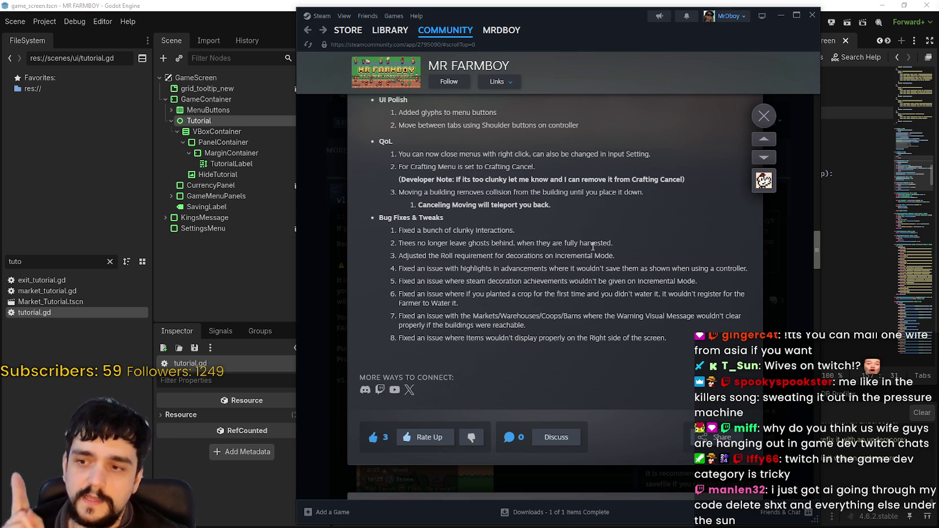
pyautogui.moveTo(592, 254); pyautogui.dragTo(674, 336)
pyautogui.click(678, 334)
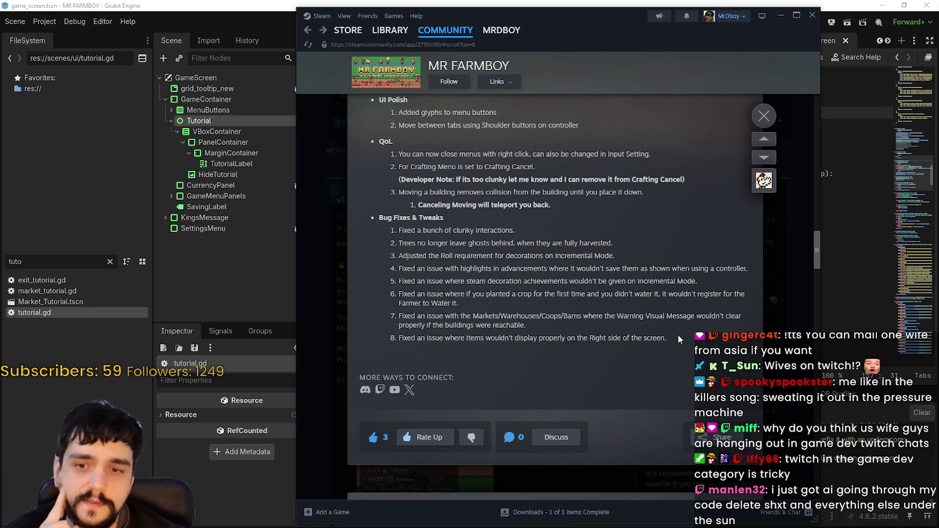
# Scroll back over the notes once more and close the patch-notes overlay
pyautogui.scroll(-2, 682, 318)
pyautogui.scroll(-4, 681, 314)
pyautogui.scroll(15, 681, 310)
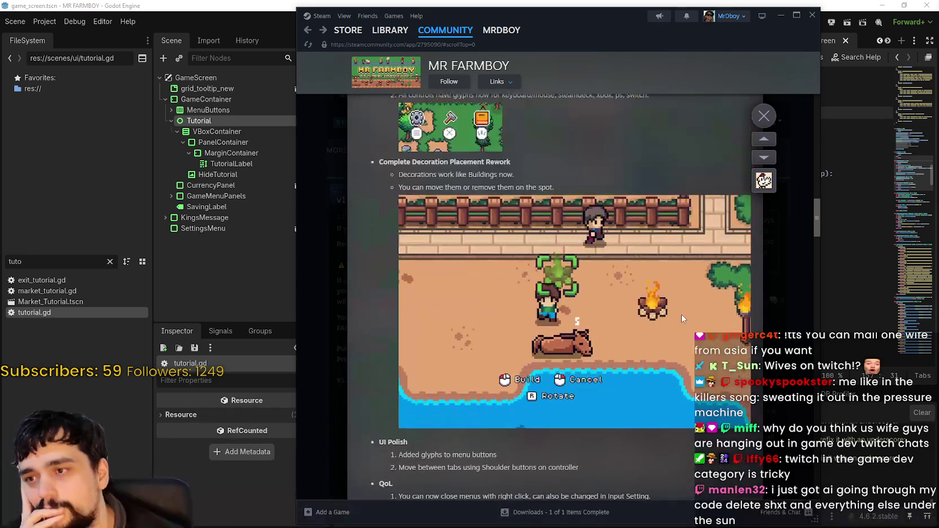
pyautogui.scroll(10, 681, 315)
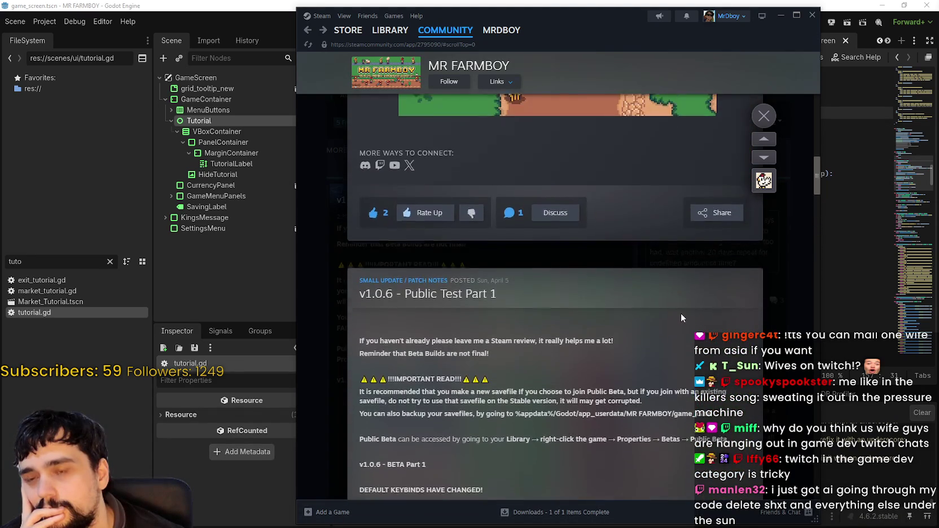
pyautogui.scroll(15, 680, 311)
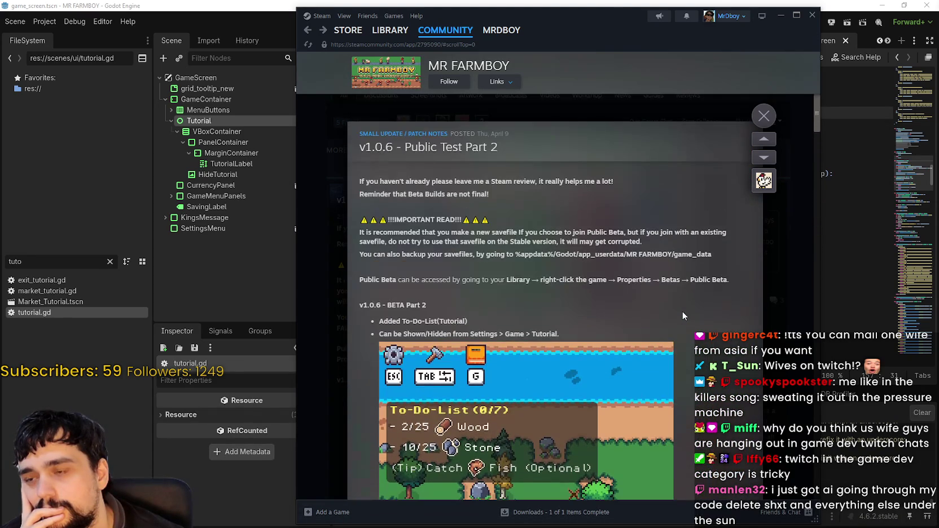
pyautogui.scroll(-20, 682, 311)
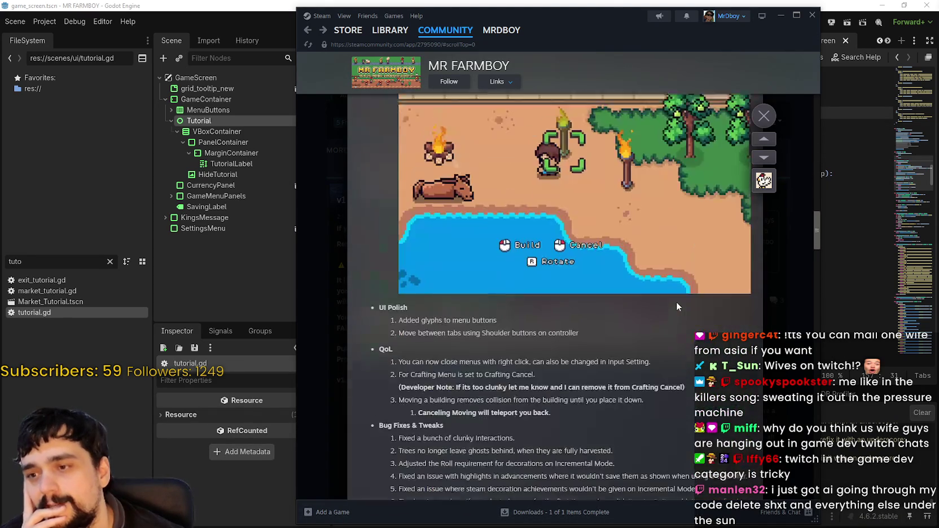
pyautogui.scroll(-5, 677, 301)
pyautogui.scroll(6, 677, 301)
pyautogui.scroll(-3, 670, 302)
pyautogui.scroll(3, 666, 299)
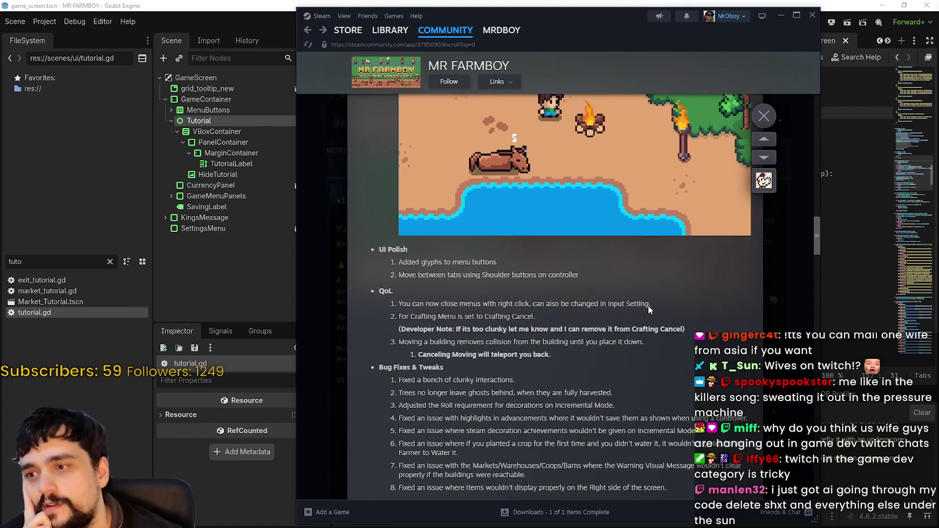
pyautogui.scroll(15, 645, 316)
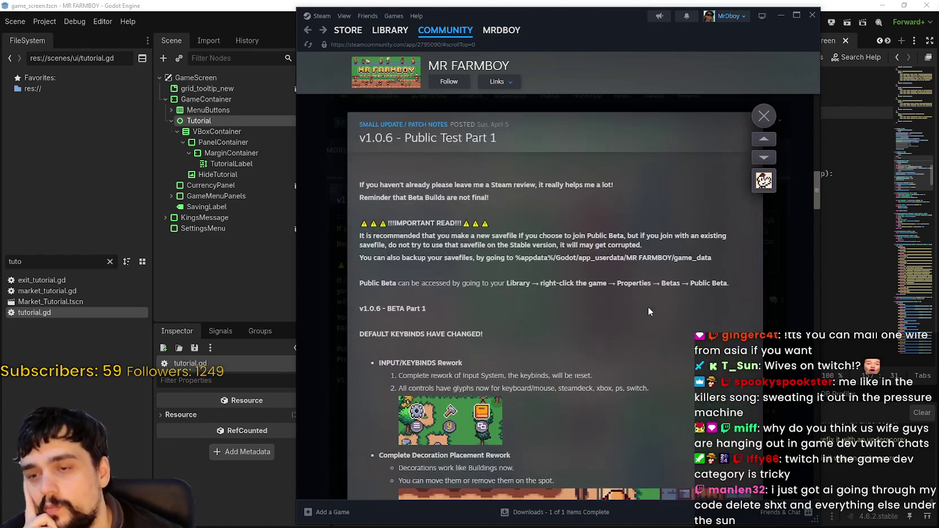
pyautogui.click(763, 116)
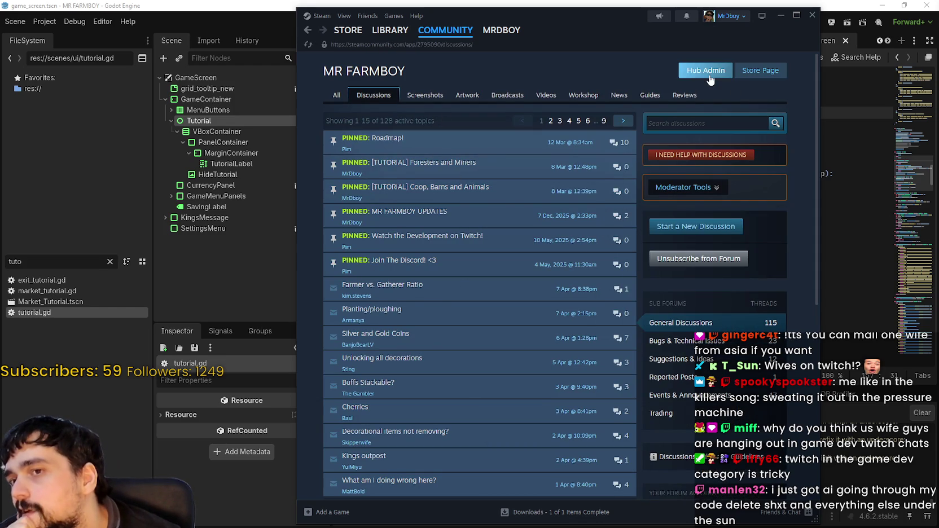
# Go via Hub Admin to the MR FARMBOY store page, view its third screenshot, then return to Godot
pyautogui.click(710, 79)
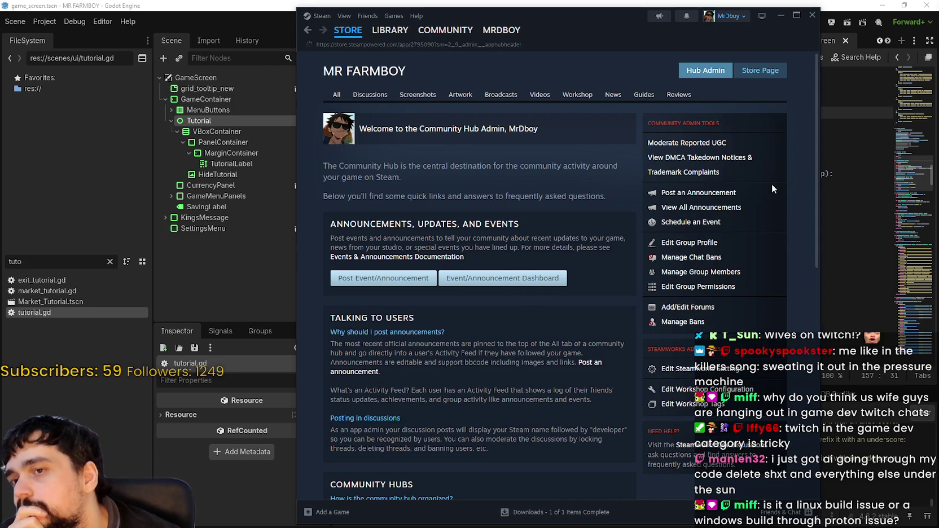
pyautogui.click(756, 71)
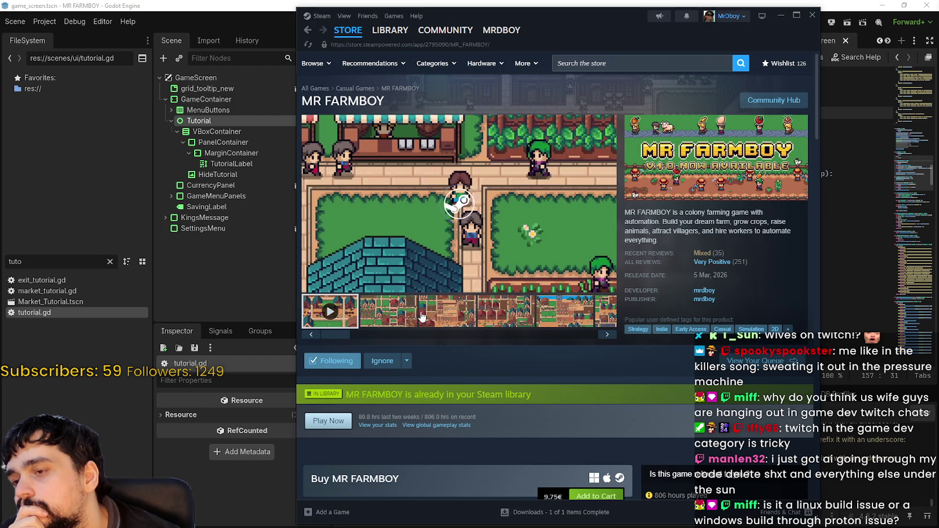
pyautogui.click(428, 313)
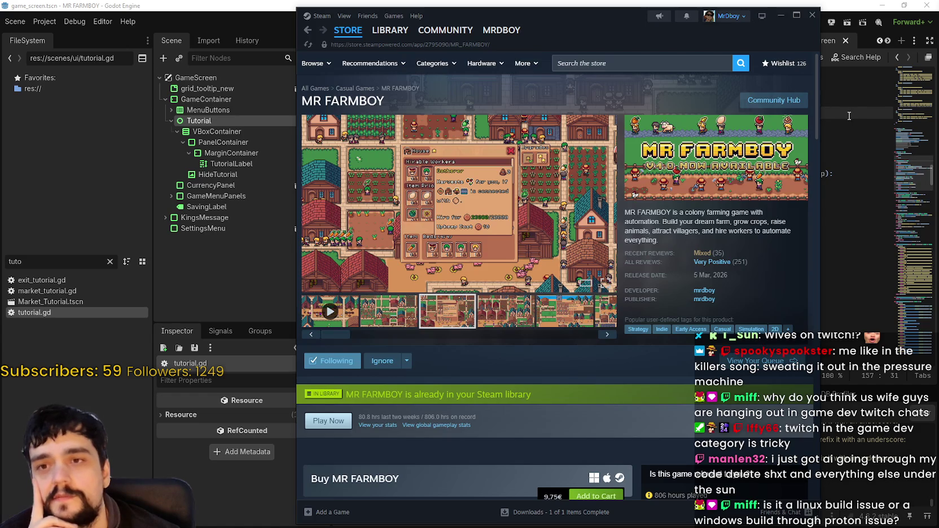
pyautogui.hotkey('alt', 'Tab')
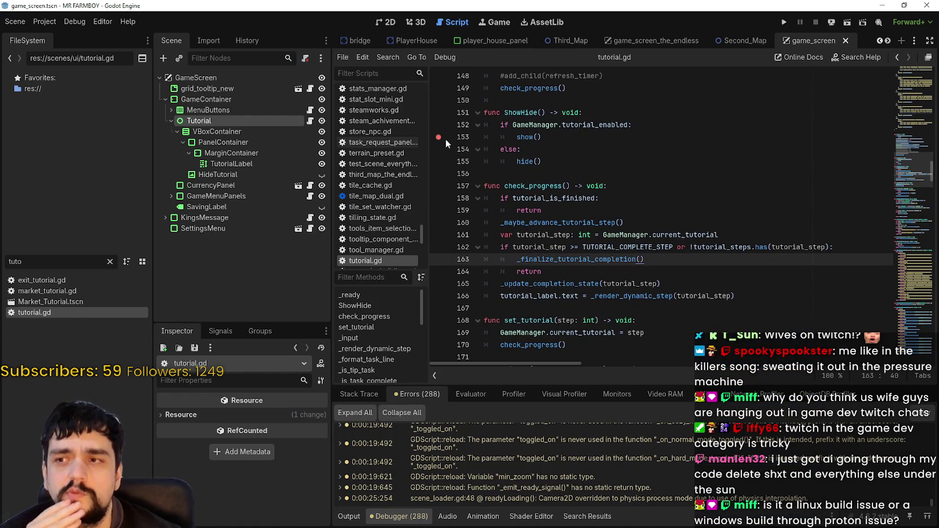
pyautogui.click(519, 149)
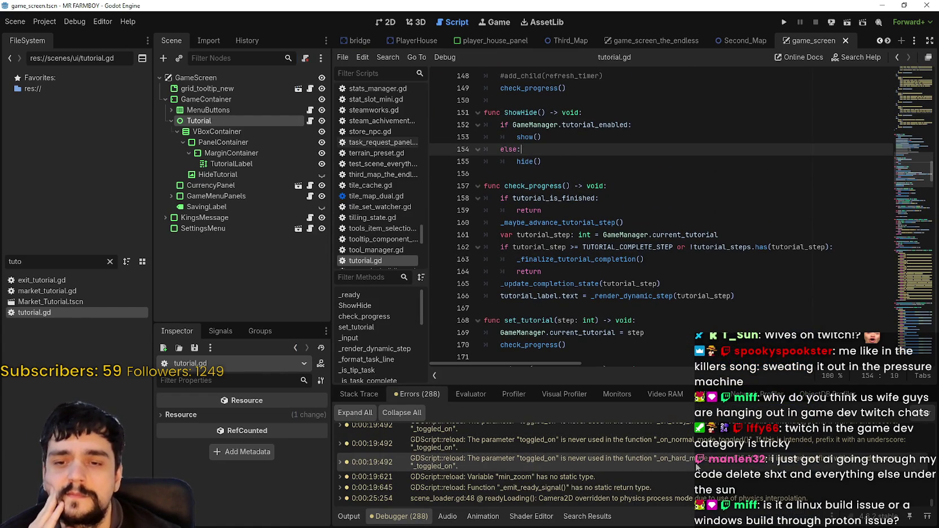
pyautogui.click(604, 309)
pyautogui.scroll(-2, 604, 310)
pyautogui.press('Down')
pyautogui.press('Down')
pyautogui.press('End')
pyautogui.press('Down')
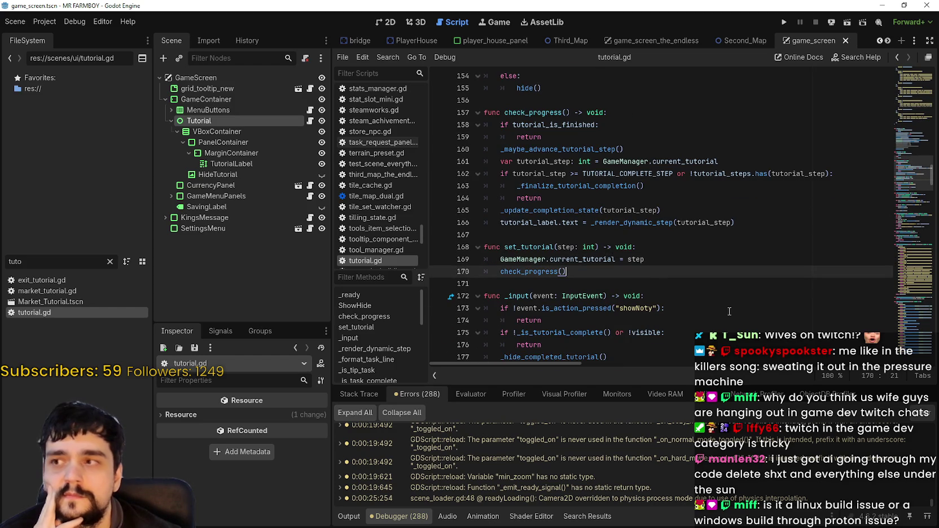
pyautogui.scroll(7, 913, 282)
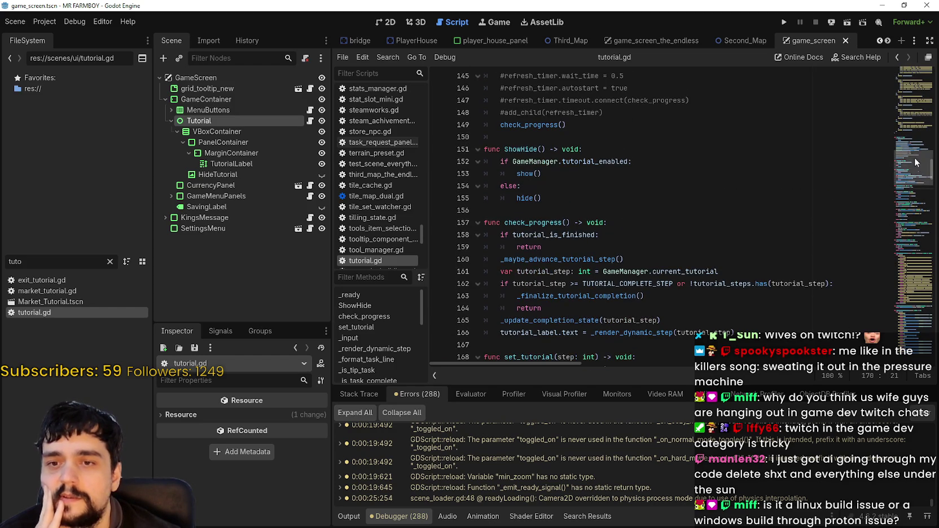
pyautogui.scroll(20, 912, 224)
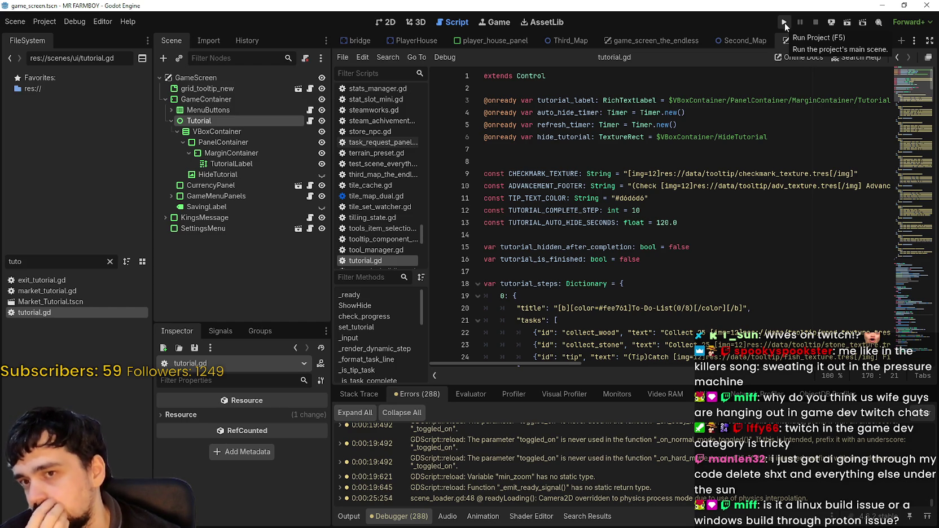
pyautogui.click(534, 222)
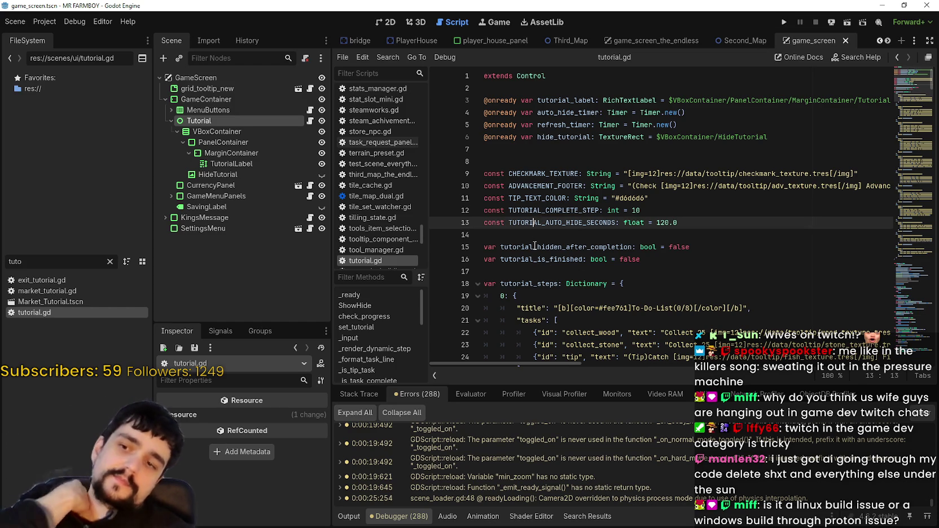
pyautogui.press('Down')
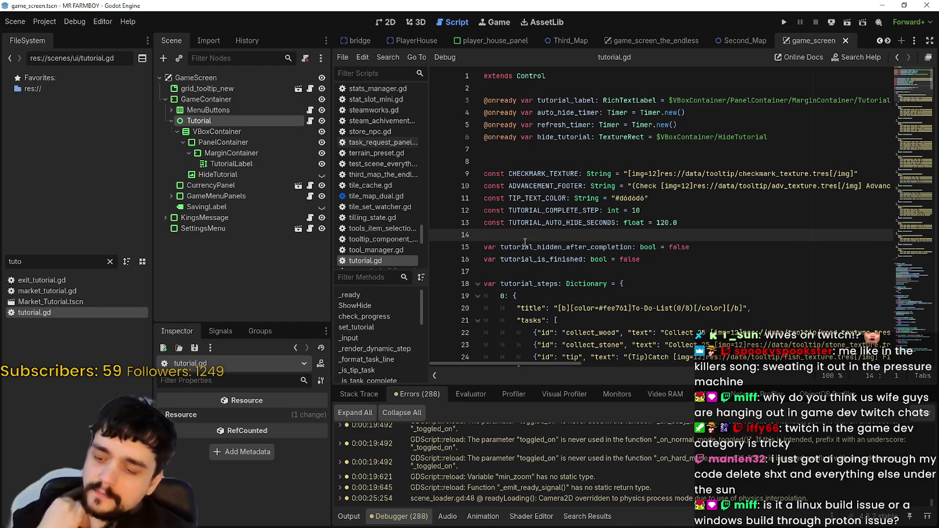